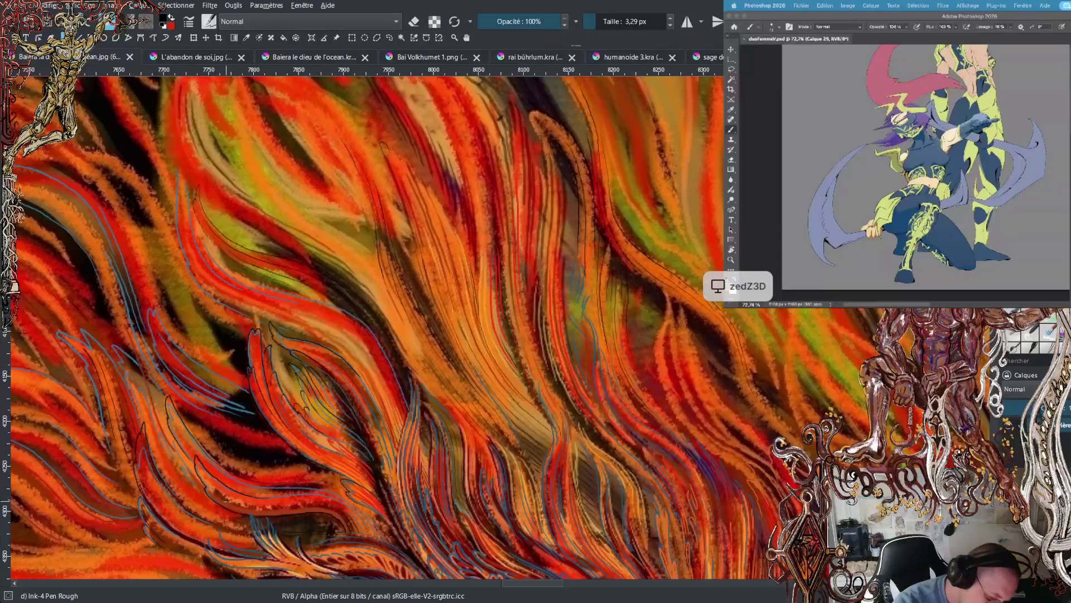
- Pick red from the pop-up palette and paint a short dark stroke among the flames
{"action": "right_click", "coordinate": [222, 491]}
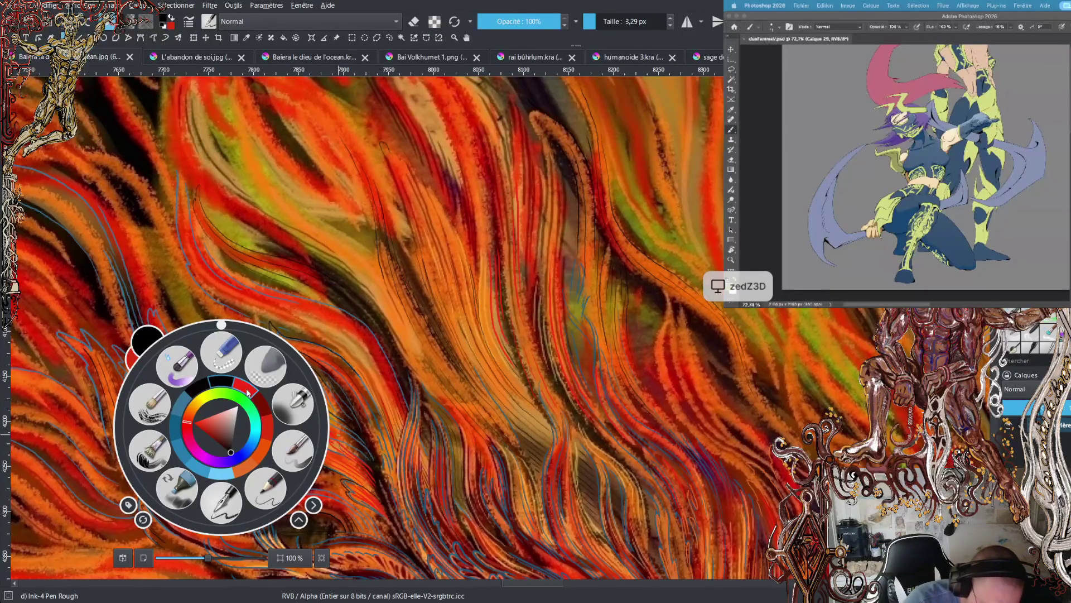
{"action": "left_click", "coordinate": [271, 435]}
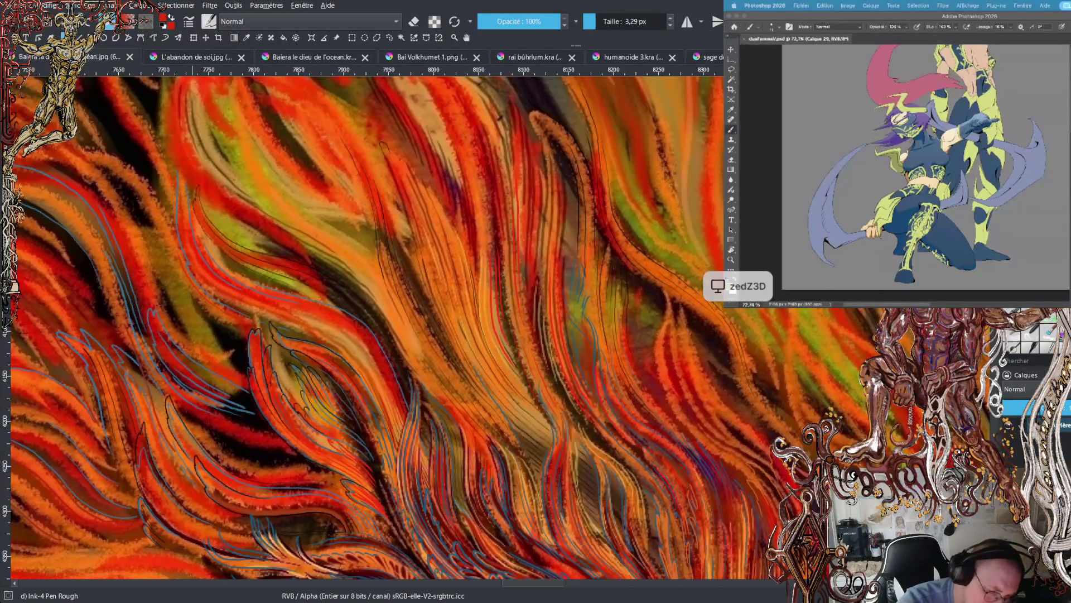
{"action": "left_click_drag", "start_coordinate": [178, 258], "coordinate": [182, 278]}
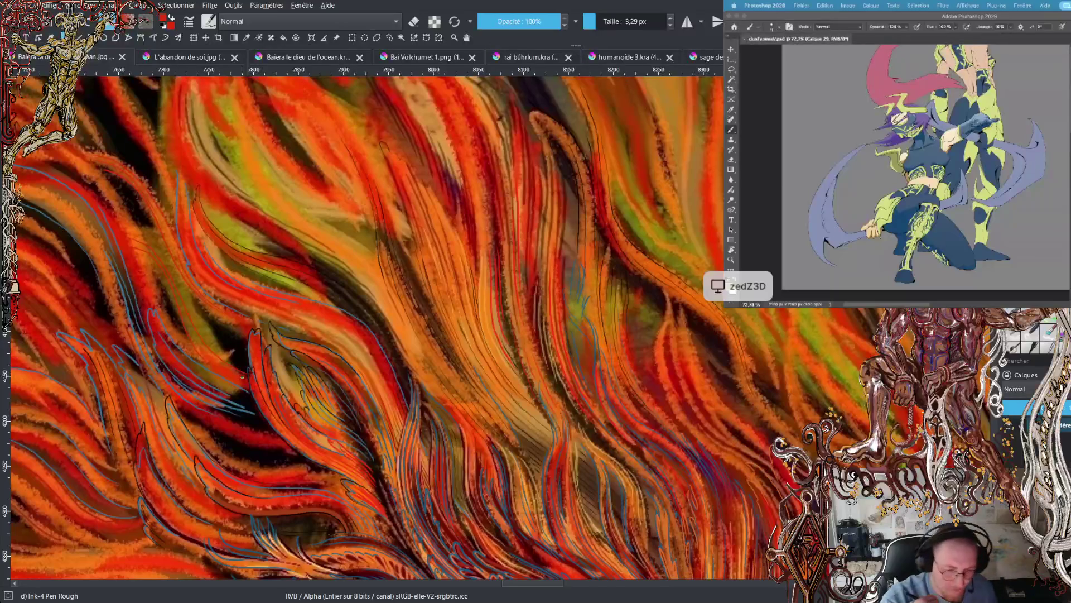
{"action": "key", "text": "minus"}
{"action": "key", "text": "minus"}
{"action": "key", "text": "minus"}
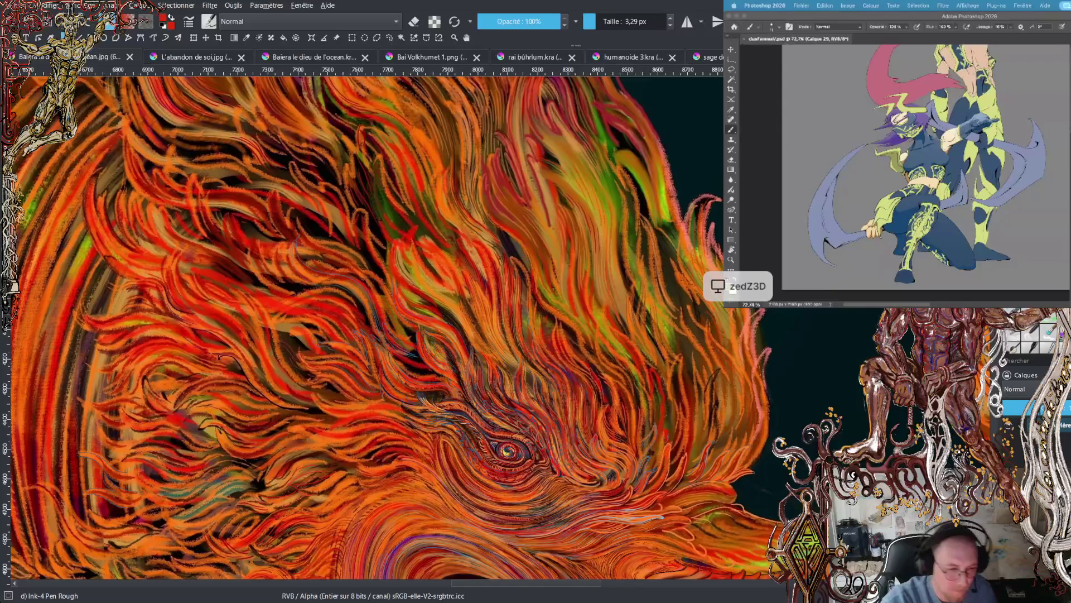
- Browse around the face in L'abandon de soi.jpg, then switch to Baiera le dieu de l'ocean
{"action": "left_click", "coordinate": [211, 58]}
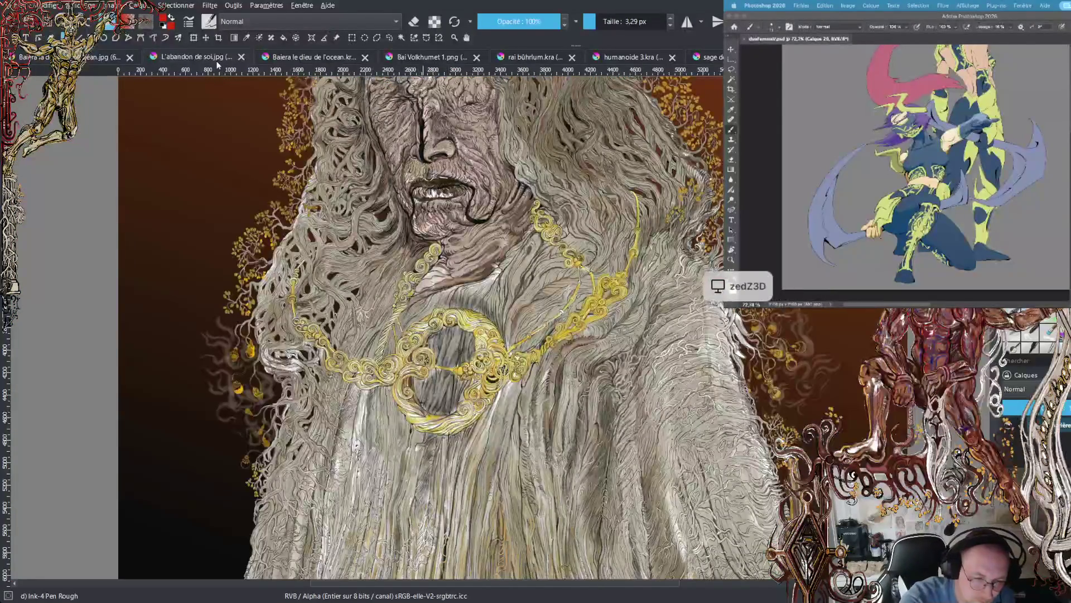
{"action": "scroll", "coordinate": [418, 329], "scroll_direction": "up", "scroll_amount": 5}
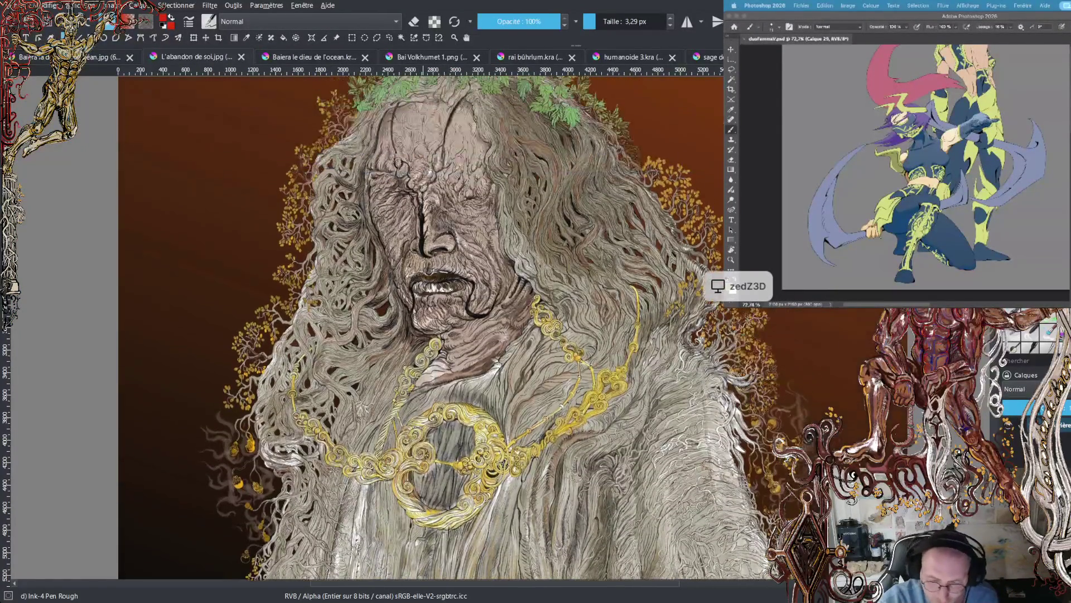
{"action": "scroll", "coordinate": [418, 329], "scroll_direction": "up", "scroll_amount": 4}
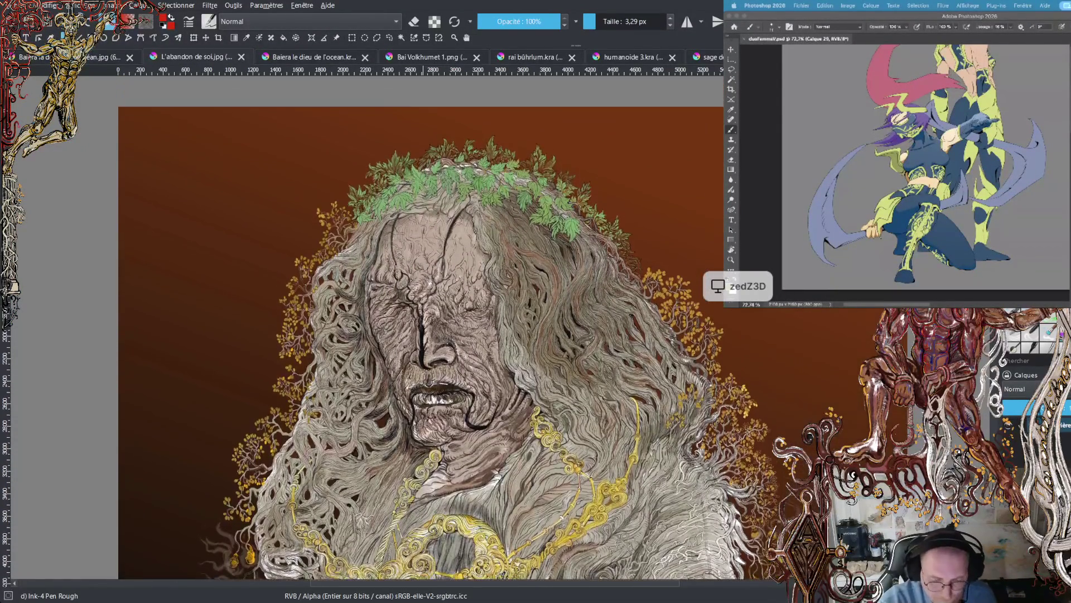
{"action": "scroll", "coordinate": [489, 399], "scroll_direction": "up", "scroll_amount": 3}
{"action": "scroll", "coordinate": [418, 329], "scroll_direction": "up", "scroll_amount": 7}
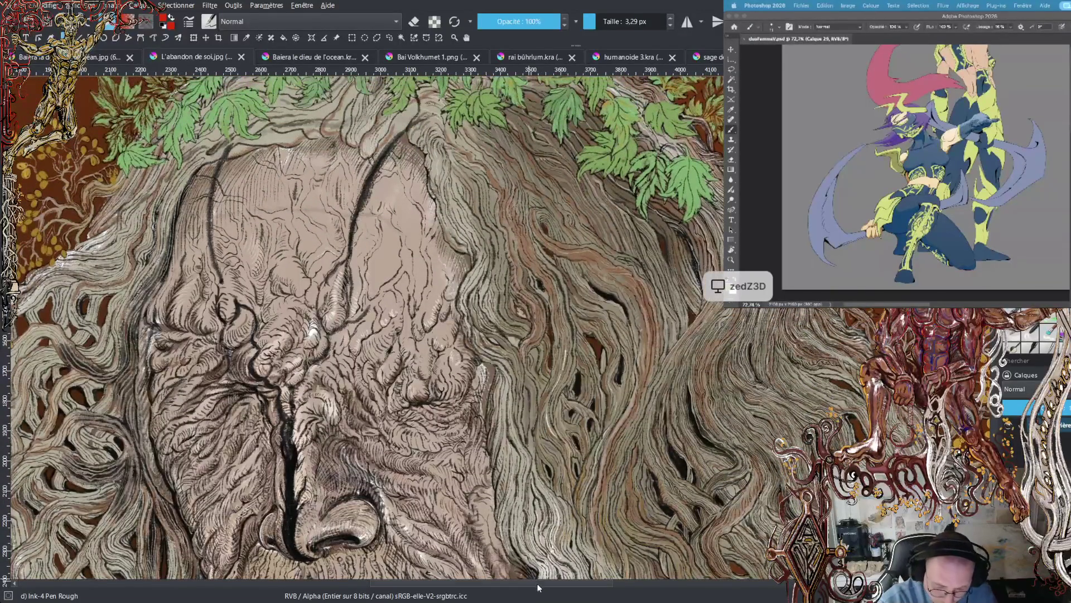
{"action": "scroll", "coordinate": [418, 329], "scroll_direction": "right", "scroll_amount": 10}
{"action": "scroll", "coordinate": [418, 329], "scroll_direction": "down", "scroll_amount": 7}
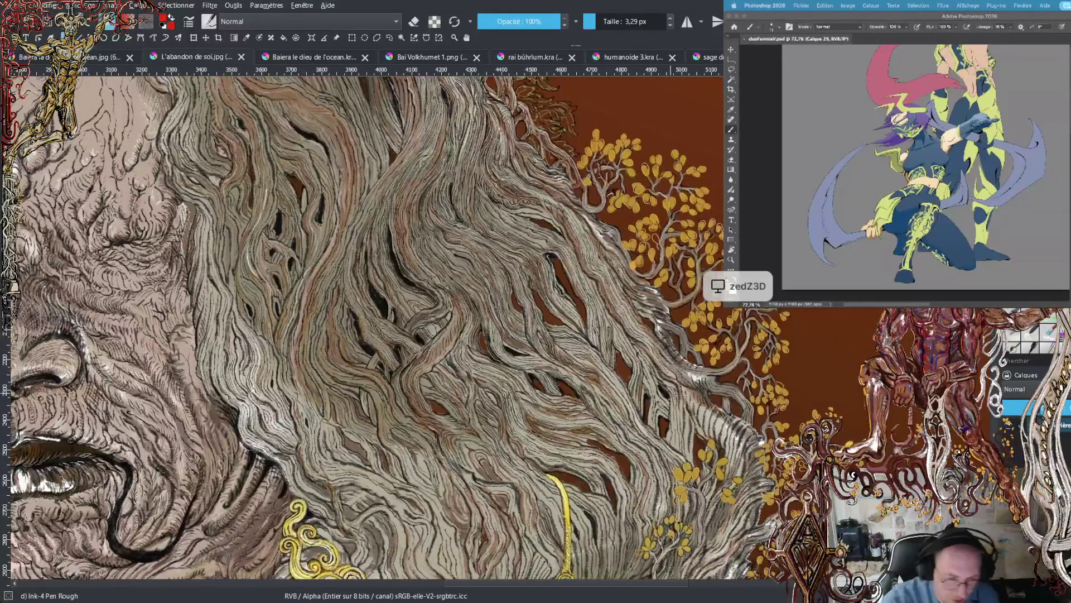
{"action": "left_click", "coordinate": [329, 61]}
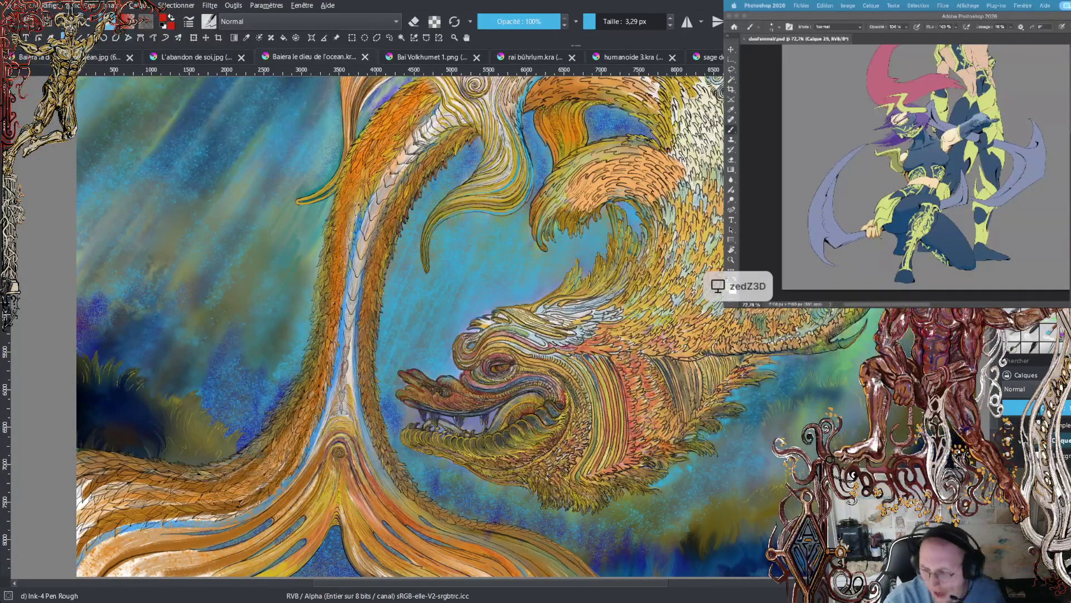
- Zoom around the dragon's eye, then switch to the Bai Volkhumet 1.png painting
{"action": "scroll", "coordinate": [399, 326], "scroll_direction": "down", "scroll_amount": 4}
{"action": "scroll", "coordinate": [500, 279], "scroll_direction": "up", "scroll_amount": 6}
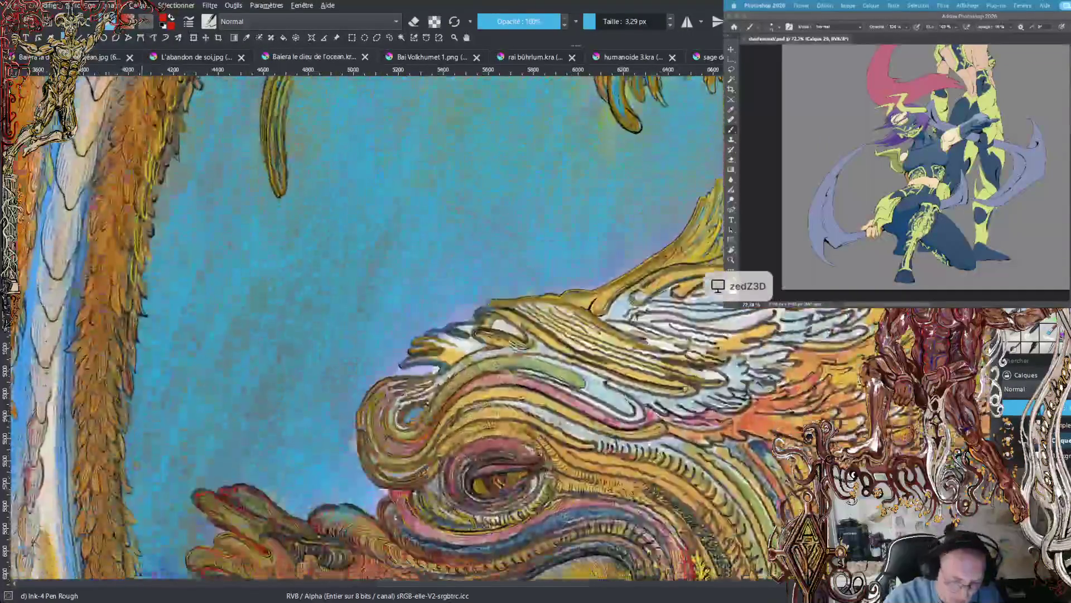
{"action": "scroll", "coordinate": [368, 329], "scroll_direction": "down", "scroll_amount": 3}
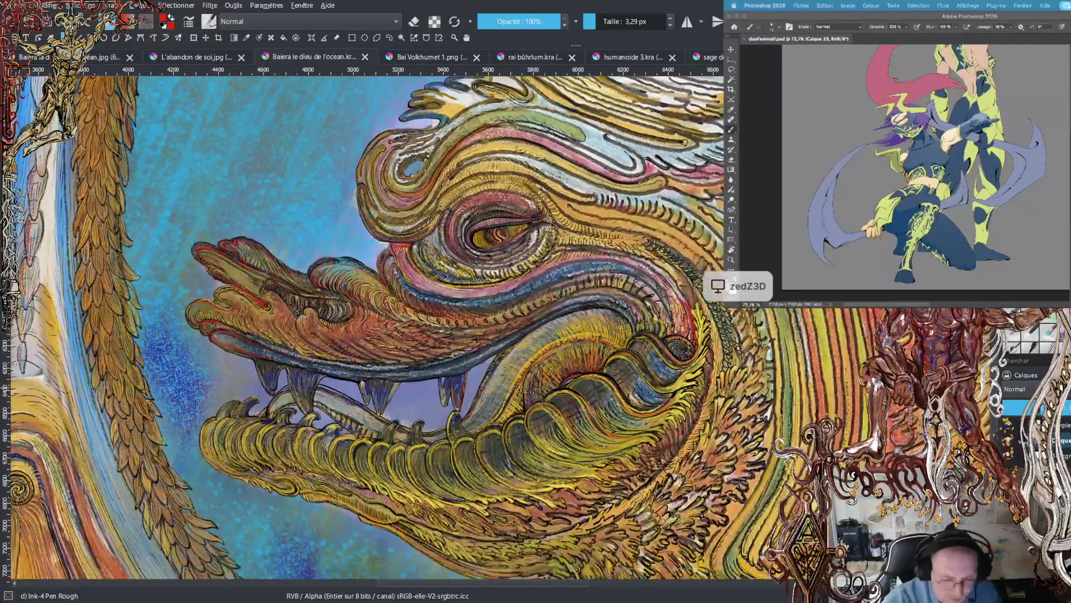
{"action": "left_click", "coordinate": [419, 58]}
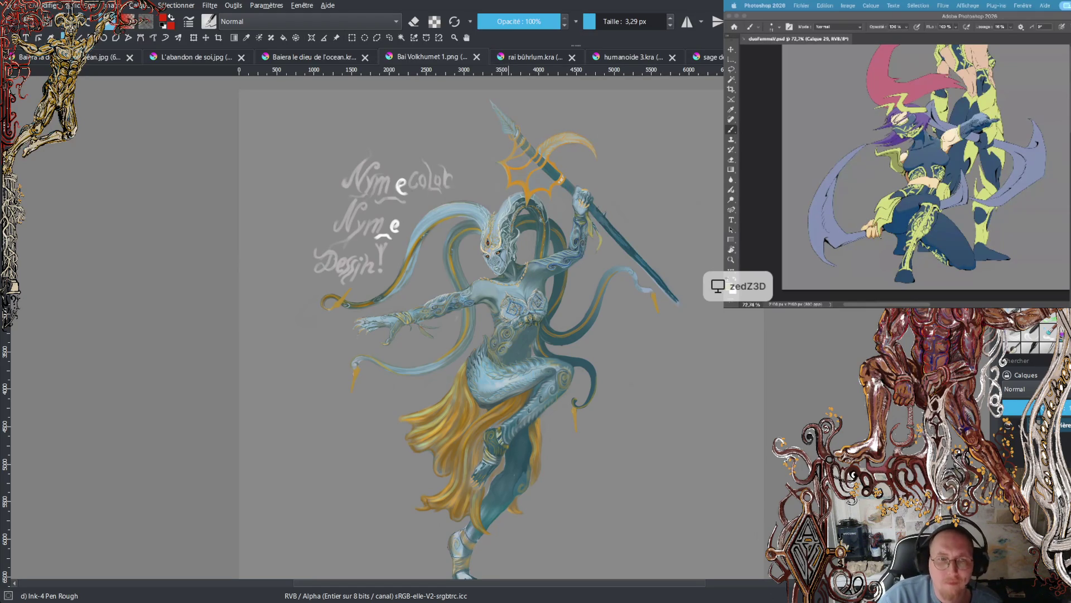
- Zoom in and pan onto the spiral ornaments on the figure's chest
{"action": "scroll", "coordinate": [506, 302], "scroll_direction": "up", "scroll_amount": 3}
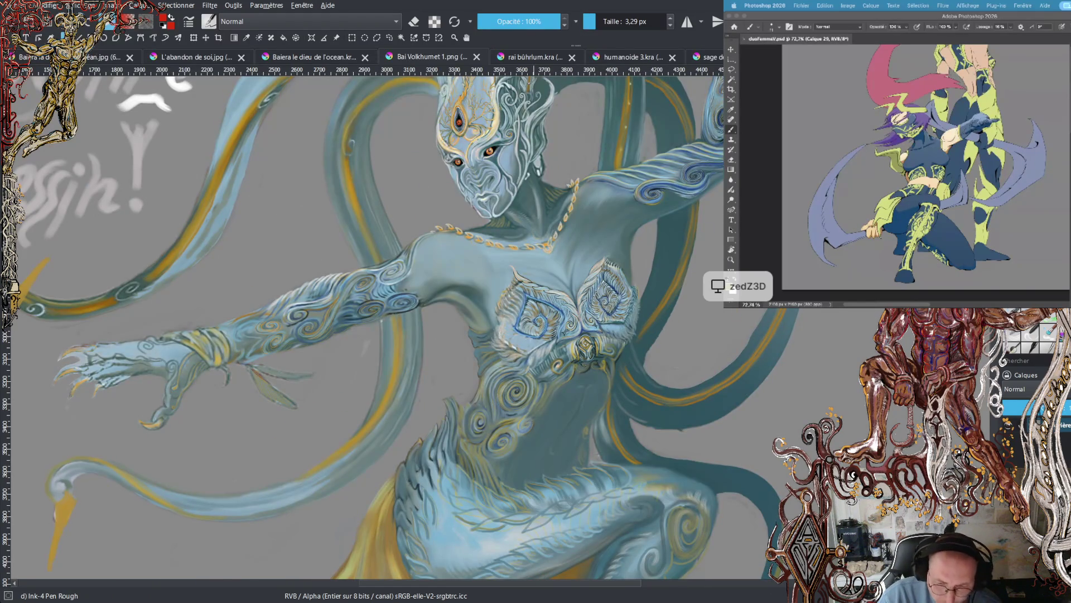
{"action": "scroll", "coordinate": [535, 321], "scroll_direction": "up", "scroll_amount": 5}
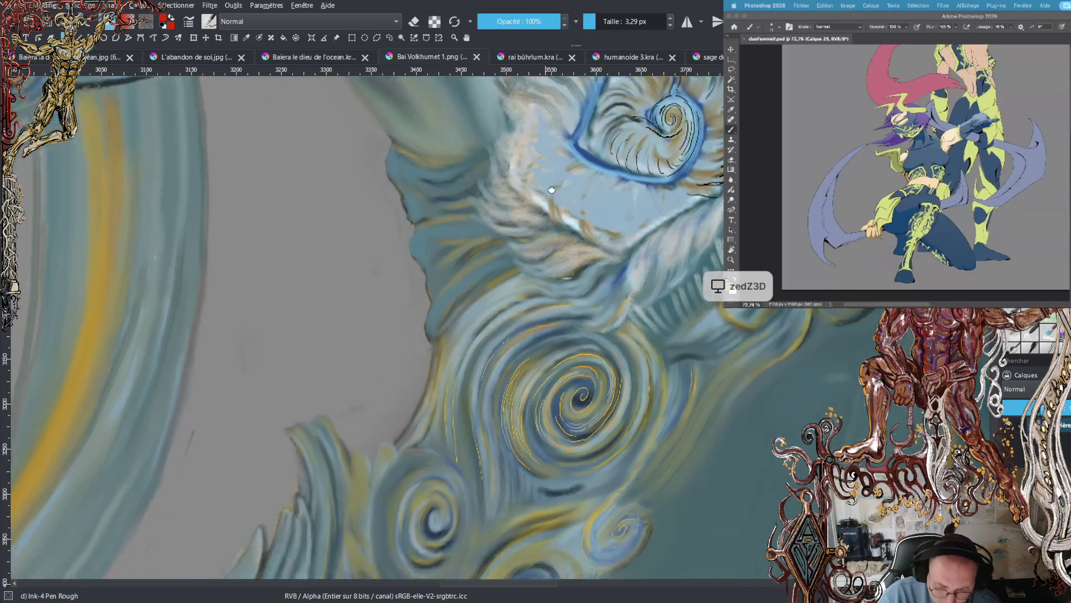
{"action": "left_click_drag", "start_coordinate": [551, 190], "coordinate": [563, 120]}
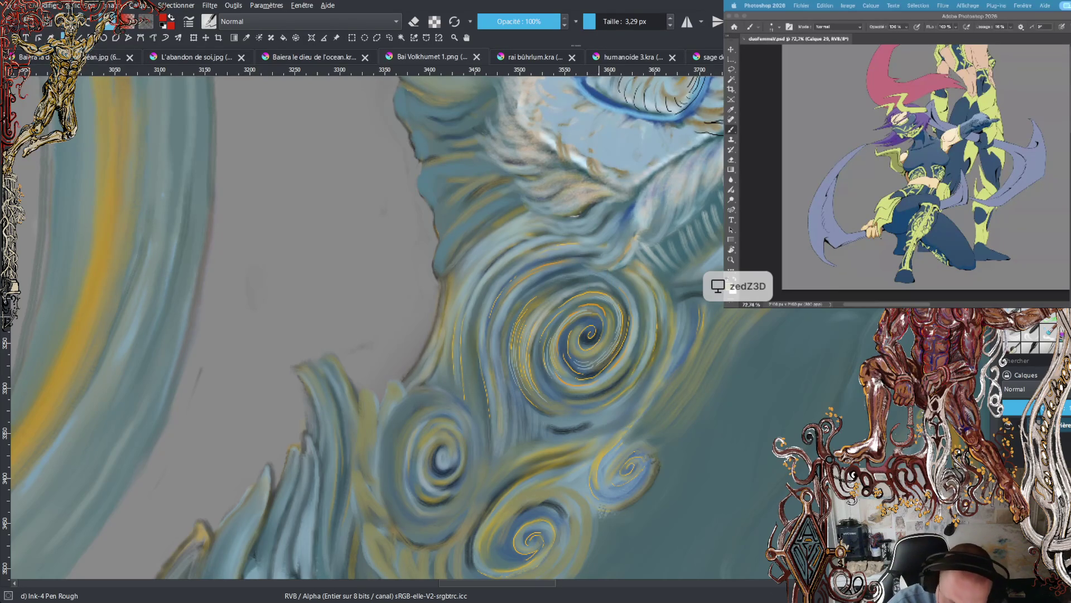
- Toggle the eraser off again, keeping the rough ink pen, and sample a dark blue-grey
{"action": "key", "text": "e"}
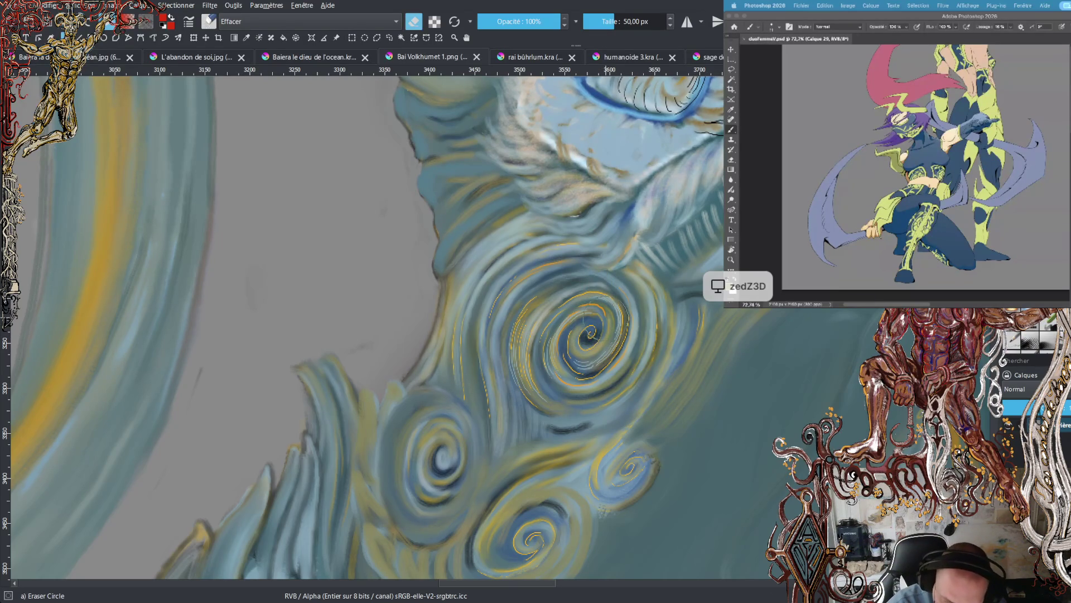
{"action": "key", "text": "e"}
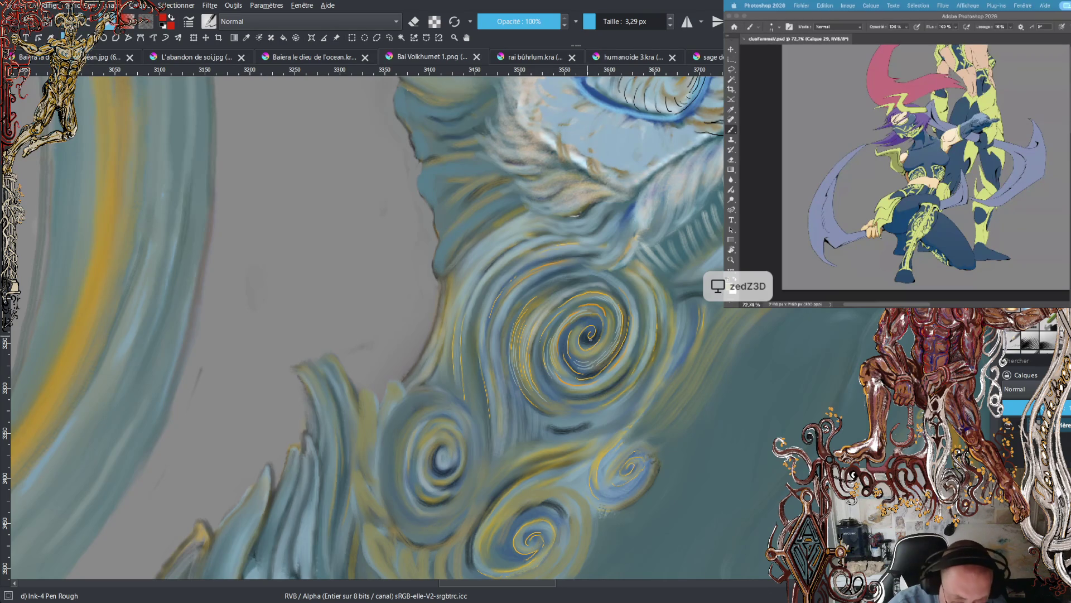
{"action": "left_click", "coordinate": [605, 322], "text": "ctrl"}
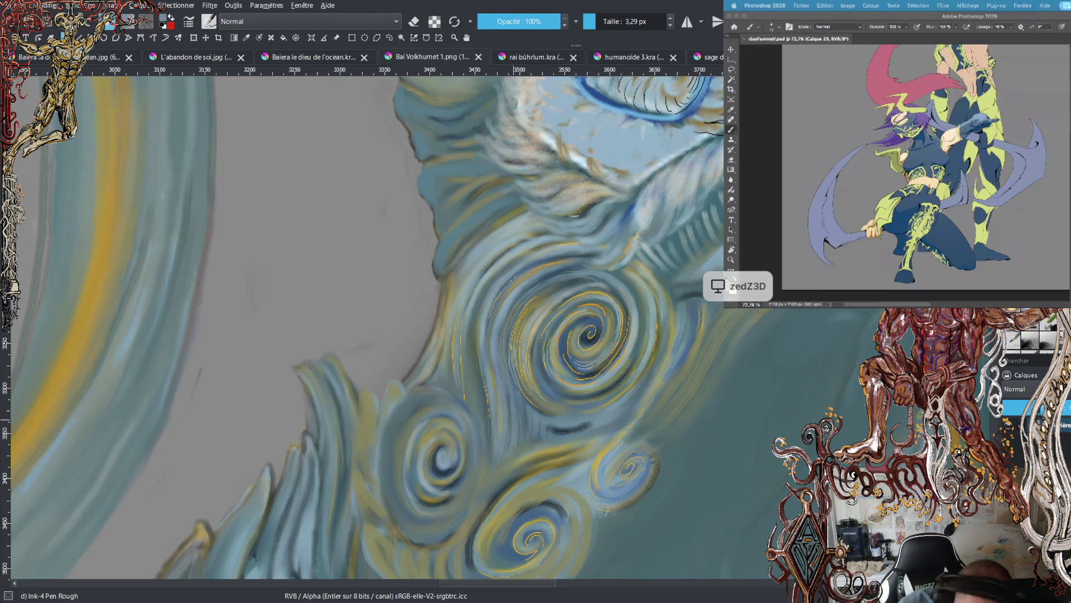
- Sample an olive, then a gold colour from the figure's painting
{"action": "left_click", "coordinate": [488, 397], "text": "ctrl"}
{"action": "left_click", "coordinate": [489, 398], "text": "ctrl"}
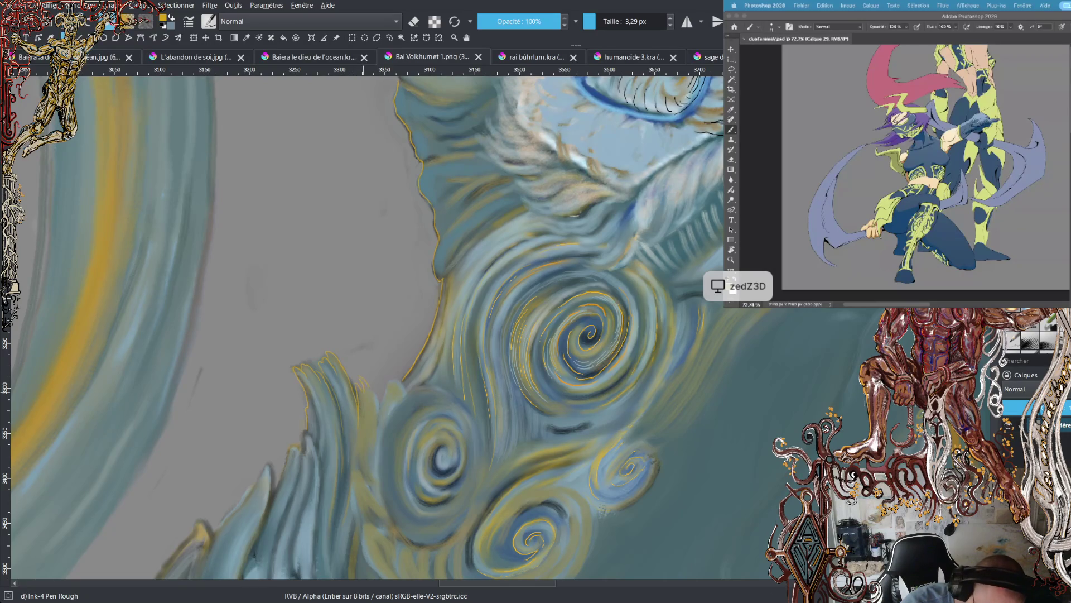
{"action": "left_click_drag", "start_coordinate": [350, 472], "coordinate": [352, 492]}
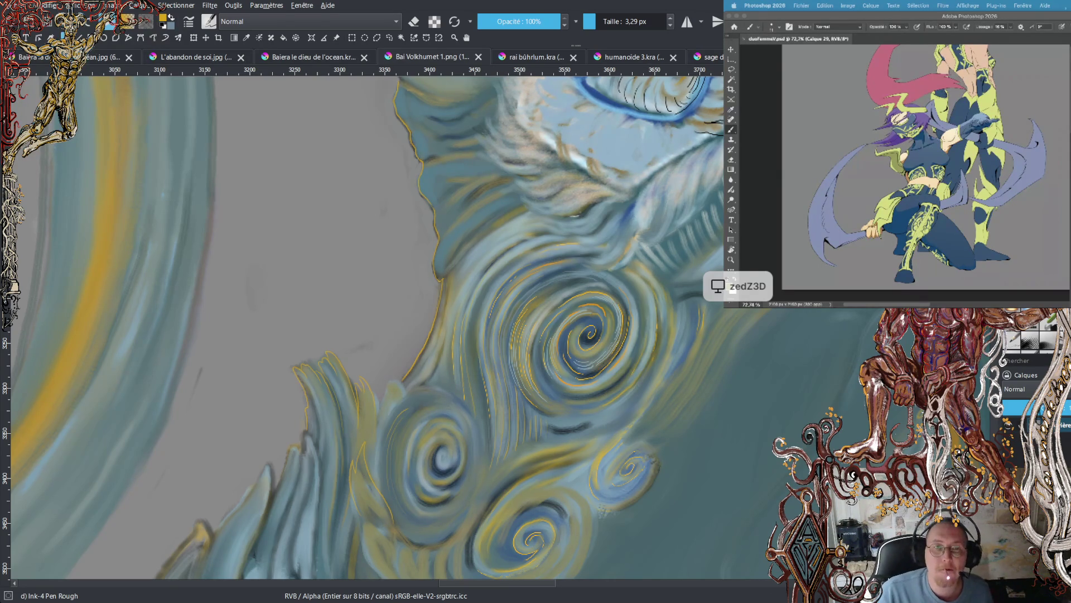
{"action": "scroll", "coordinate": [367, 327], "scroll_direction": "down", "scroll_amount": 2}
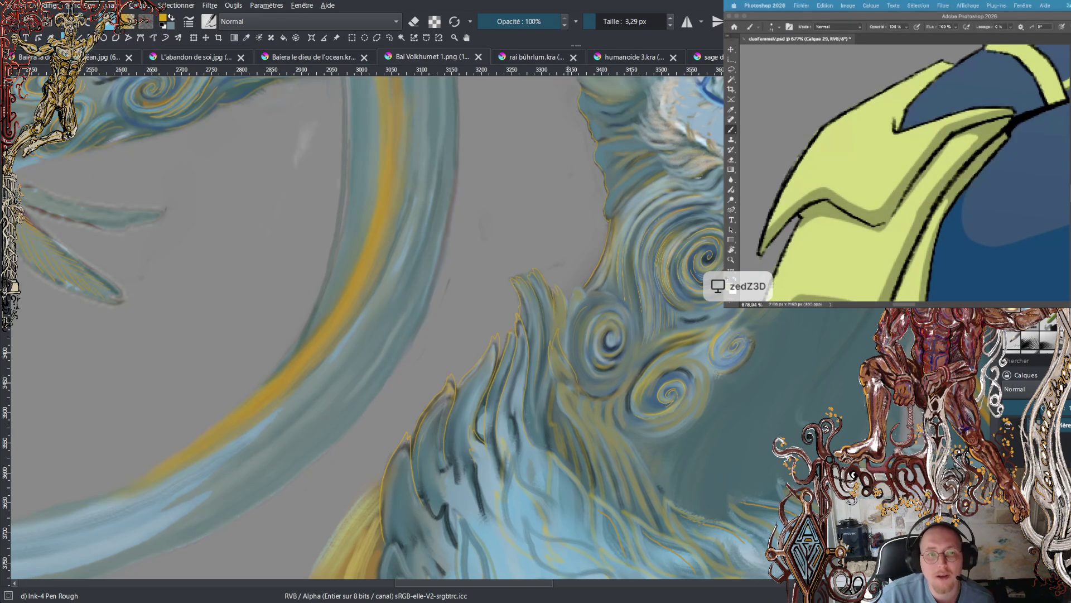
- Switch to the armoured character drawing and zoom in on the masked head
{"action": "left_click", "coordinate": [886, 167]}
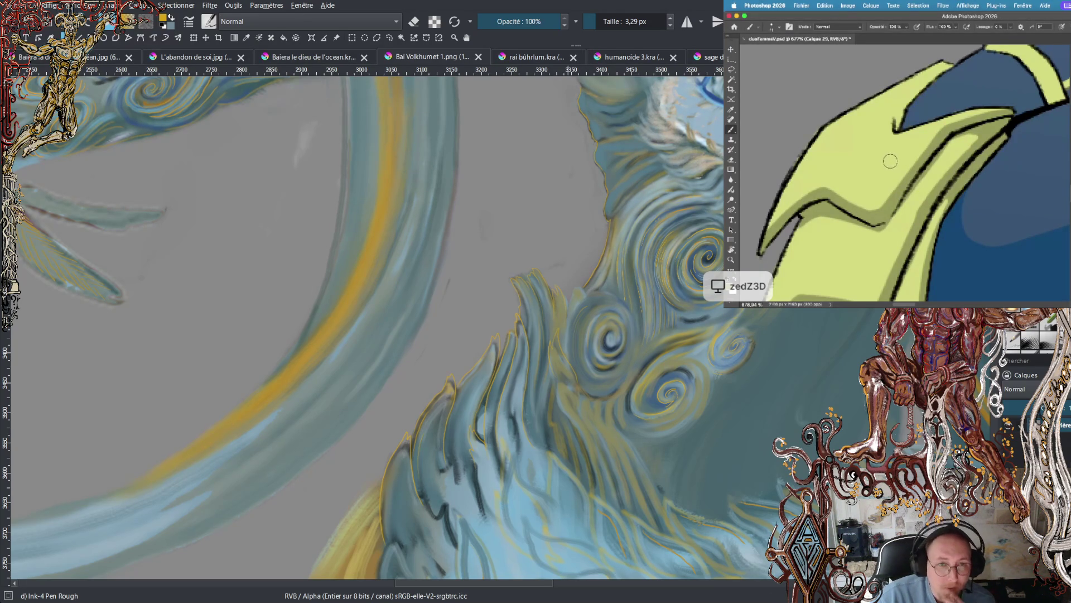
{"action": "scroll", "coordinate": [886, 167], "scroll_direction": "down", "scroll_amount": 5}
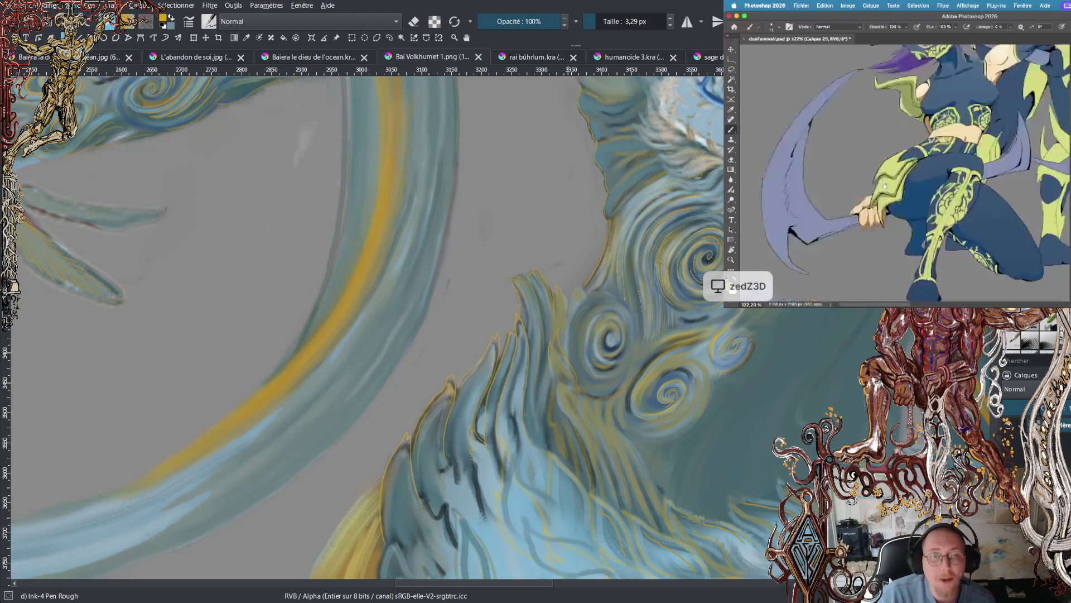
{"action": "scroll", "coordinate": [918, 150], "scroll_direction": "up", "scroll_amount": 4}
{"action": "scroll", "coordinate": [918, 151], "scroll_direction": "up", "scroll_amount": 1}
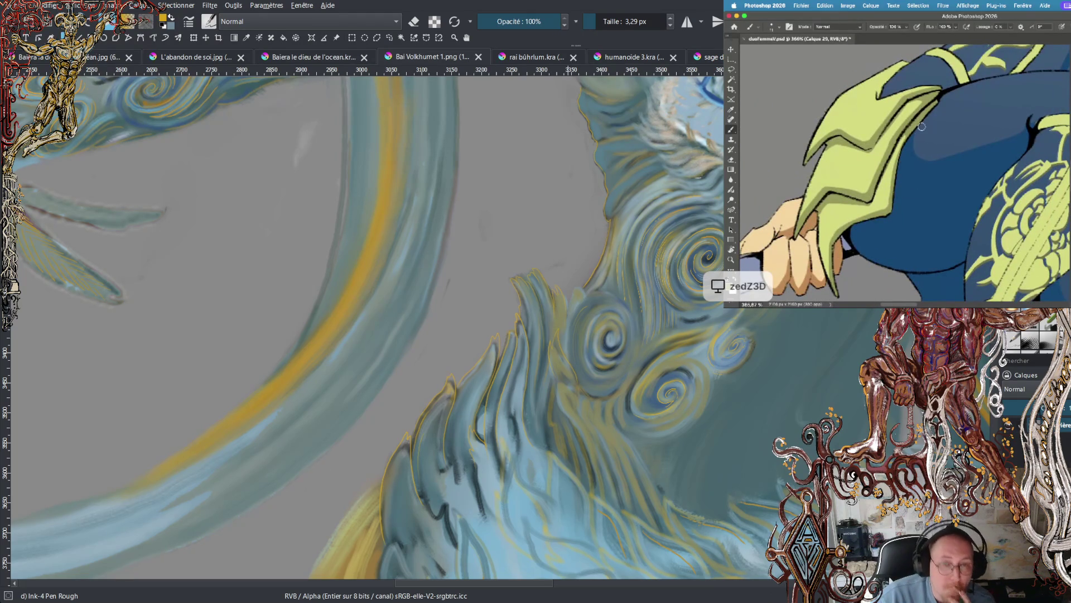
{"action": "scroll", "coordinate": [931, 128], "scroll_direction": "down", "scroll_amount": 1}
{"action": "scroll", "coordinate": [933, 132], "scroll_direction": "up", "scroll_amount": 3}
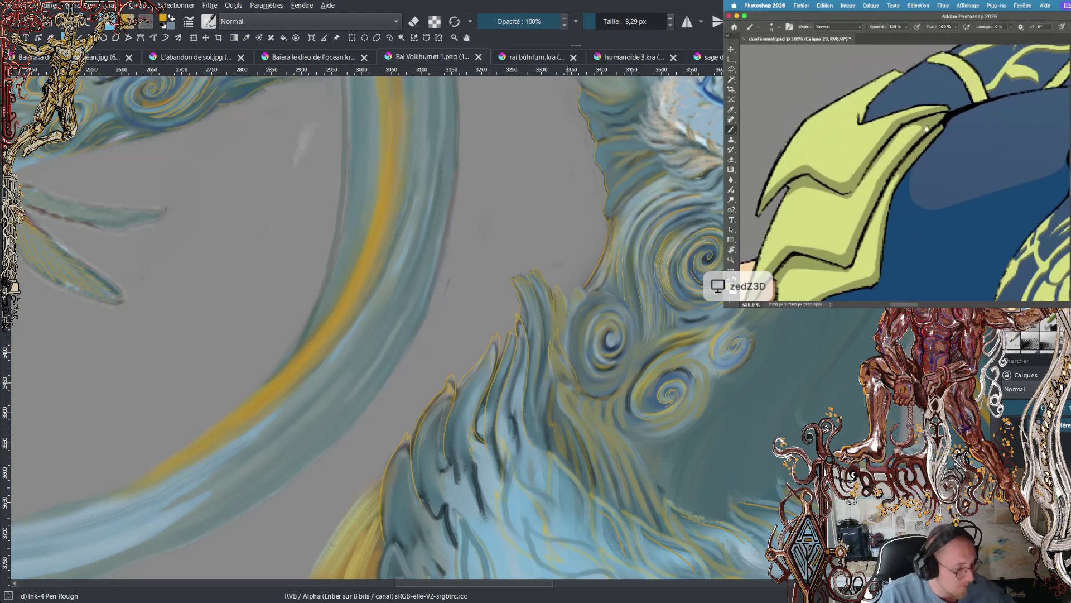
{"action": "scroll", "coordinate": [930, 146], "scroll_direction": "up", "scroll_amount": 1}
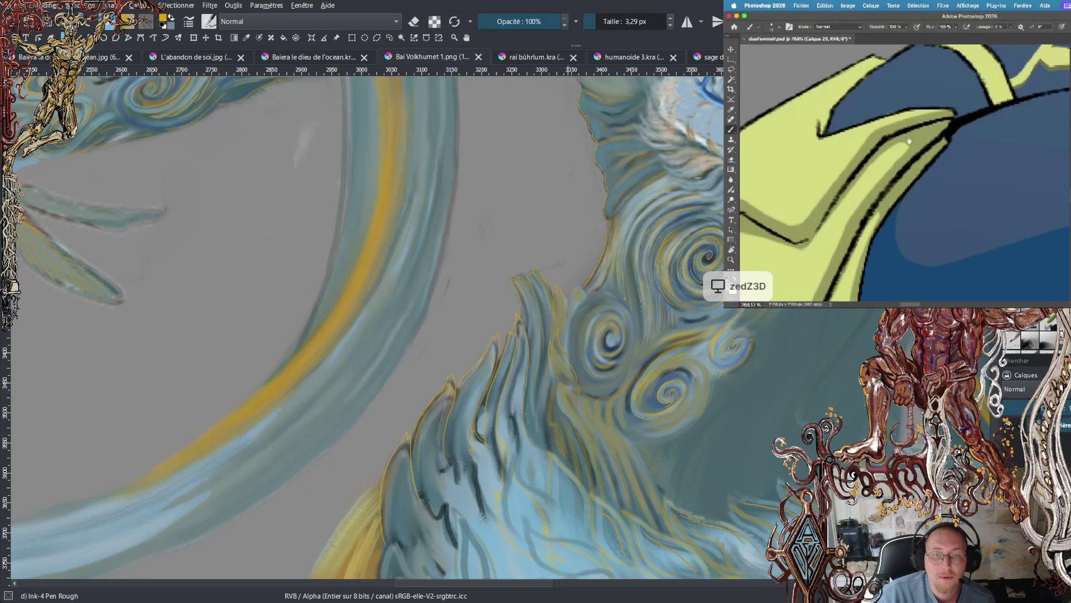
{"action": "scroll", "coordinate": [909, 140], "scroll_direction": "down", "scroll_amount": 5}
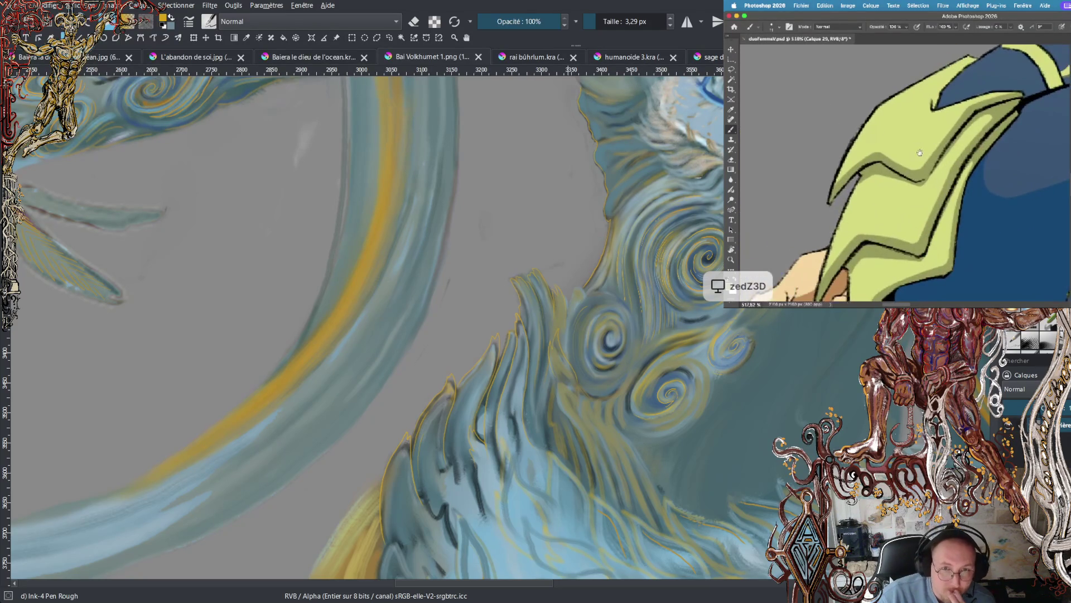
{"action": "left_click_drag", "start_coordinate": [919, 152], "coordinate": [926, 148]}
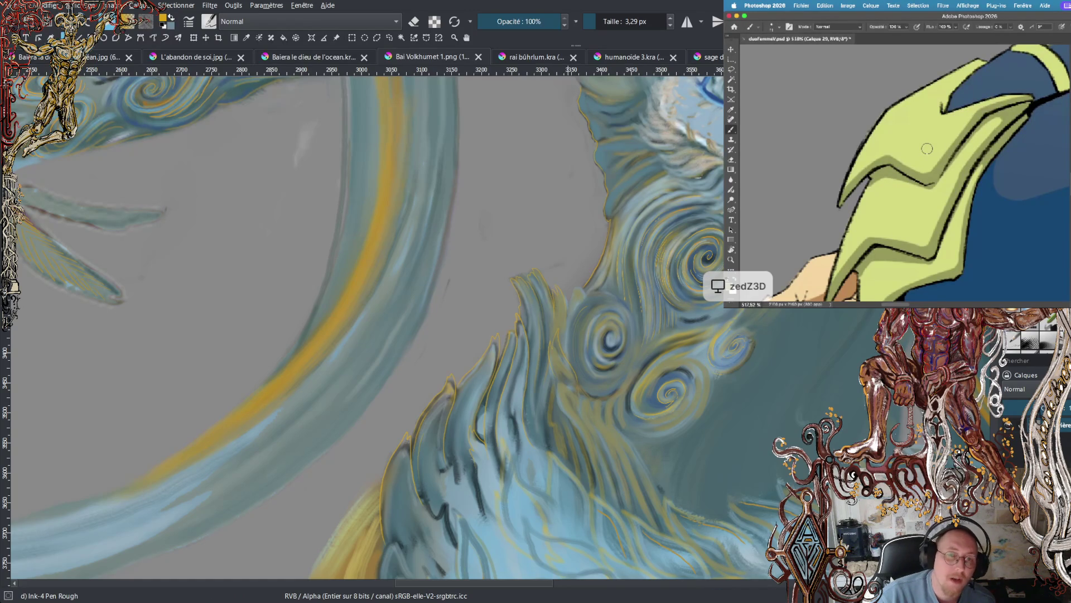
{"action": "scroll", "coordinate": [927, 149], "scroll_direction": "down", "scroll_amount": 5}
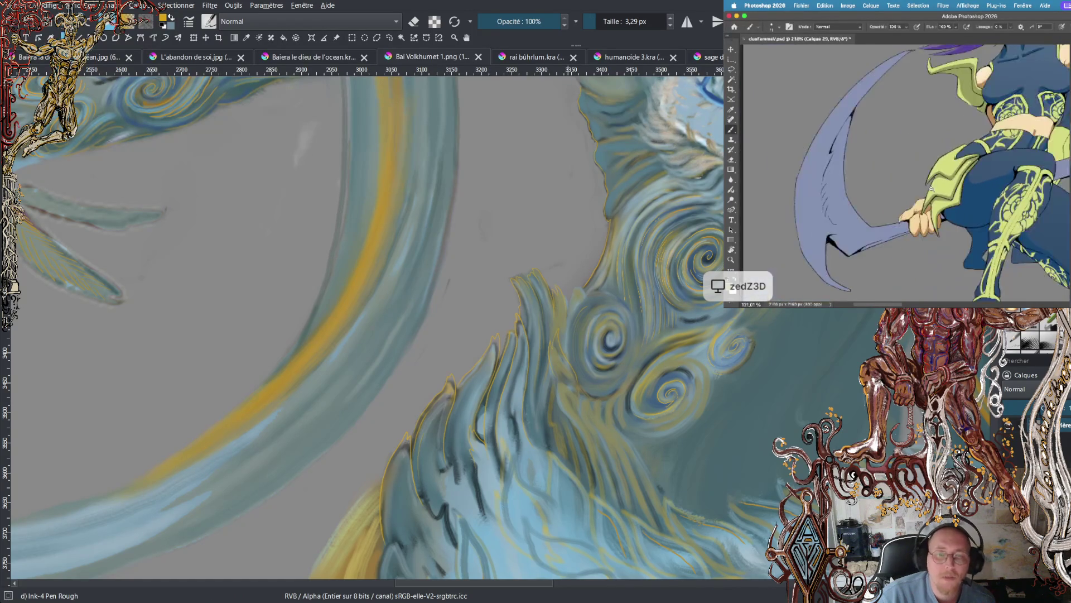
{"action": "scroll", "coordinate": [931, 188], "scroll_direction": "down", "scroll_amount": 3}
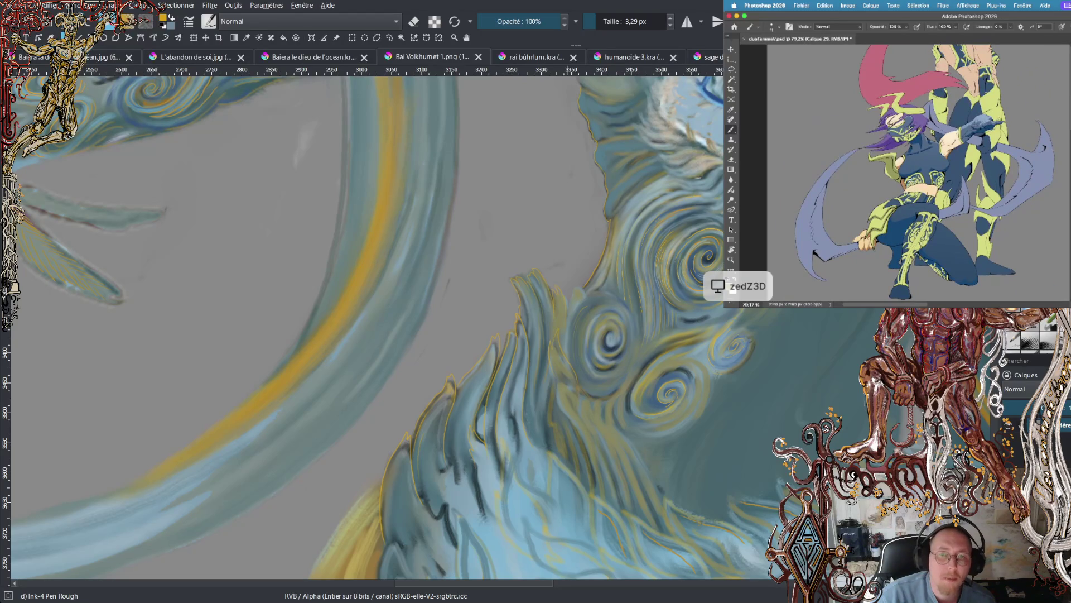
{"action": "scroll", "coordinate": [911, 178], "scroll_direction": "up", "scroll_amount": 3}
{"action": "scroll", "coordinate": [924, 183], "scroll_direction": "up", "scroll_amount": 3}
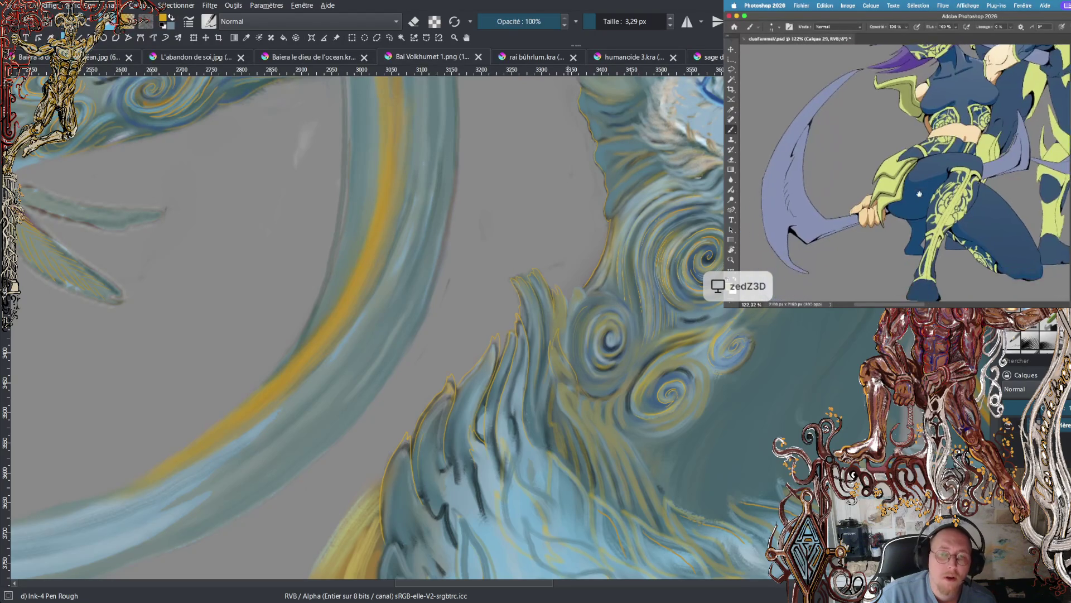
{"action": "scroll", "coordinate": [906, 172], "scroll_direction": "down", "scroll_amount": 3}
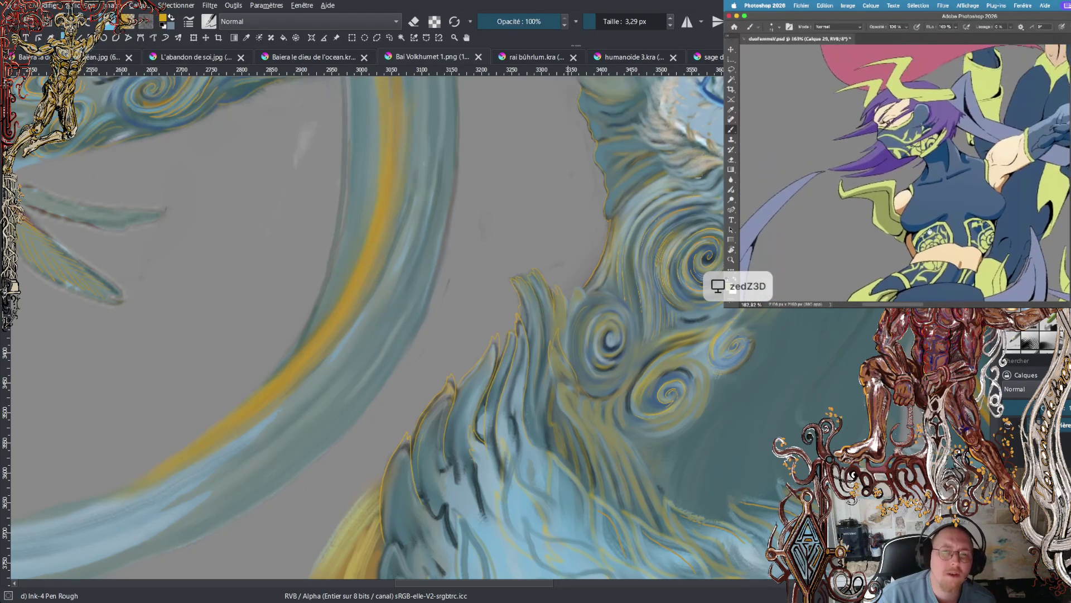
{"action": "scroll", "coordinate": [898, 173], "scroll_direction": "up", "scroll_amount": 3}
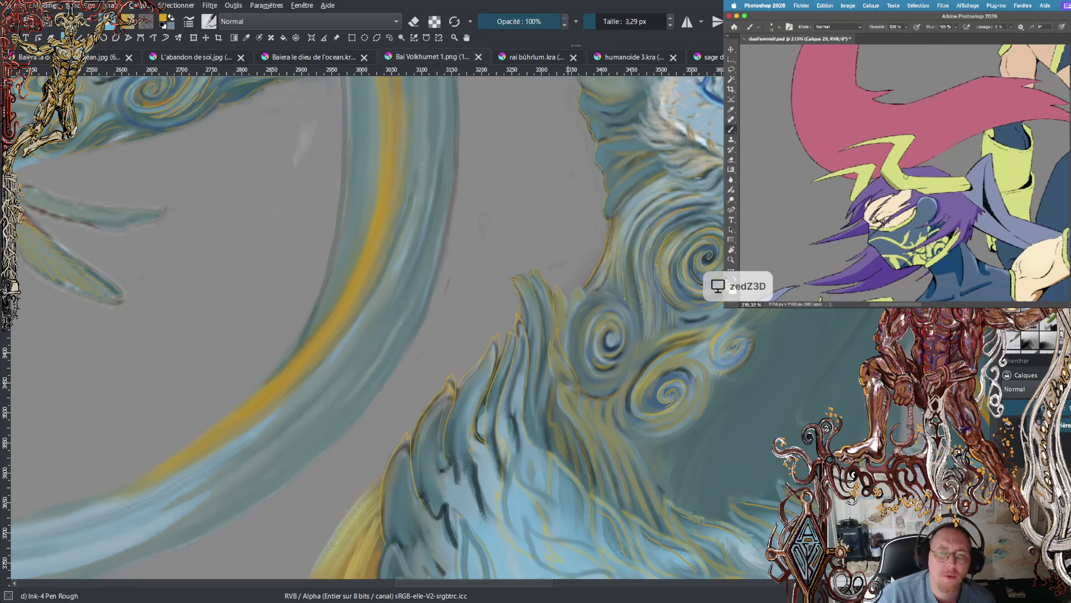
{"action": "scroll", "coordinate": [904, 190], "scroll_direction": "up", "scroll_amount": 3}
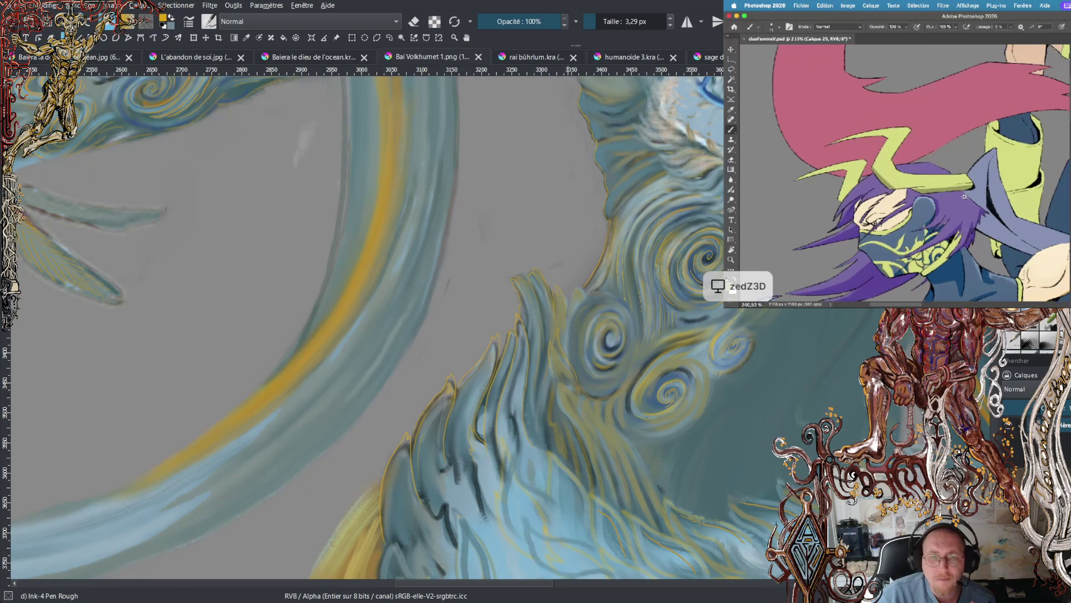
- Ink dark lines beneath and along the left edge of the yellow-green mask band
{"action": "left_click_drag", "start_coordinate": [874, 184], "coordinate": [947, 184]}
{"action": "left_click_drag", "start_coordinate": [869, 183], "coordinate": [930, 184]}
{"action": "left_click_drag", "start_coordinate": [806, 167], "coordinate": [802, 208]}
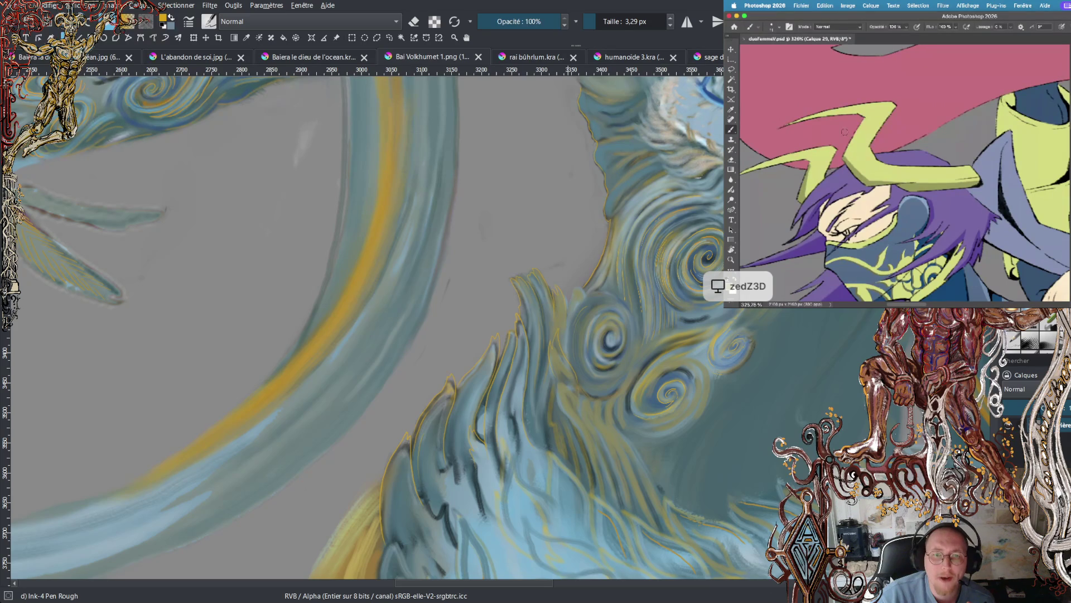
{"action": "scroll", "coordinate": [884, 154], "scroll_direction": "down", "scroll_amount": 5}
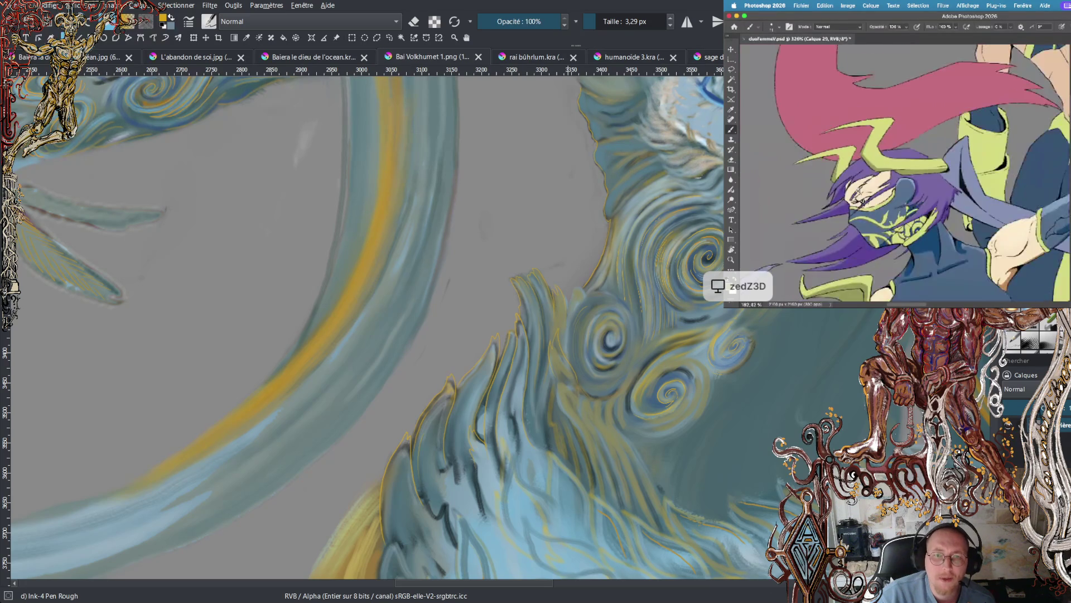
{"action": "scroll", "coordinate": [913, 159], "scroll_direction": "down", "scroll_amount": 3}
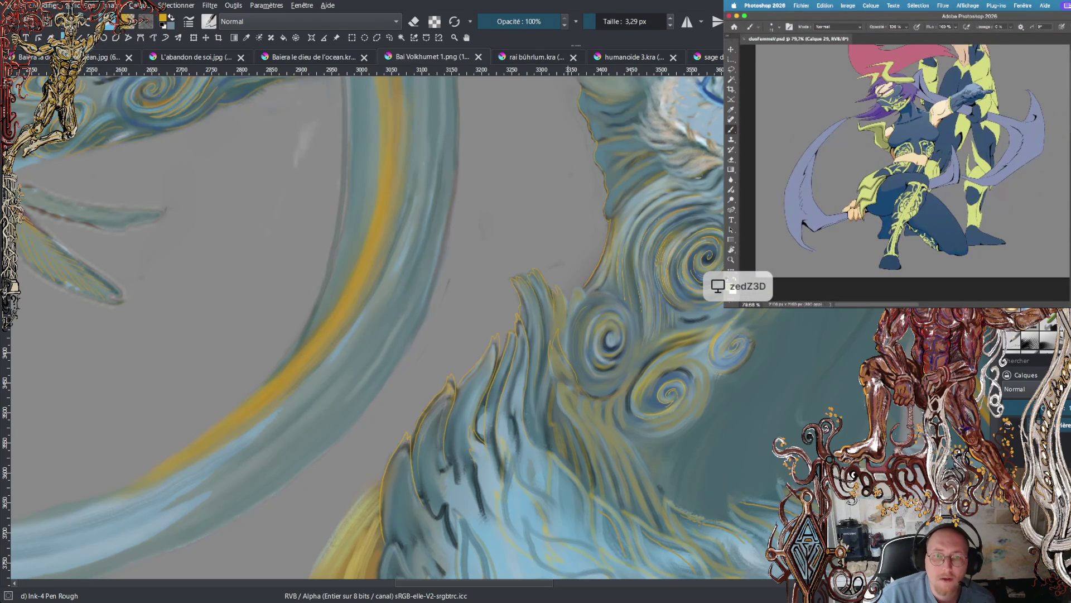
{"action": "scroll", "coordinate": [957, 185], "scroll_direction": "left", "scroll_amount": 2}
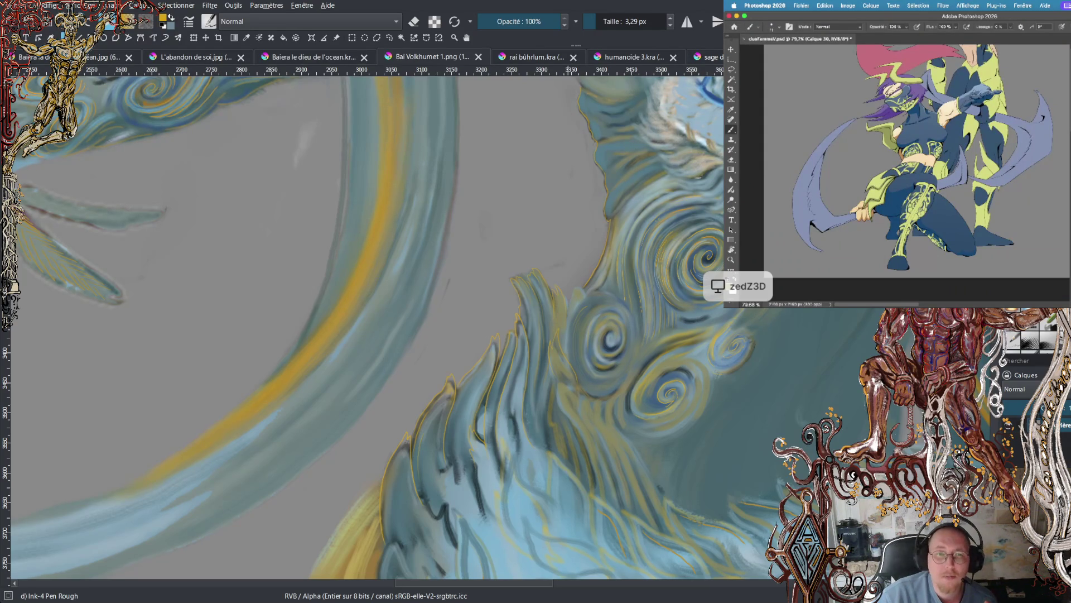
- Zoom in on the hand and scythe and paint a darker blue stroke along the blade
{"action": "scroll", "coordinate": [849, 200], "scroll_direction": "up", "scroll_amount": 2}
{"action": "scroll", "coordinate": [862, 189], "scroll_direction": "up", "scroll_amount": 2}
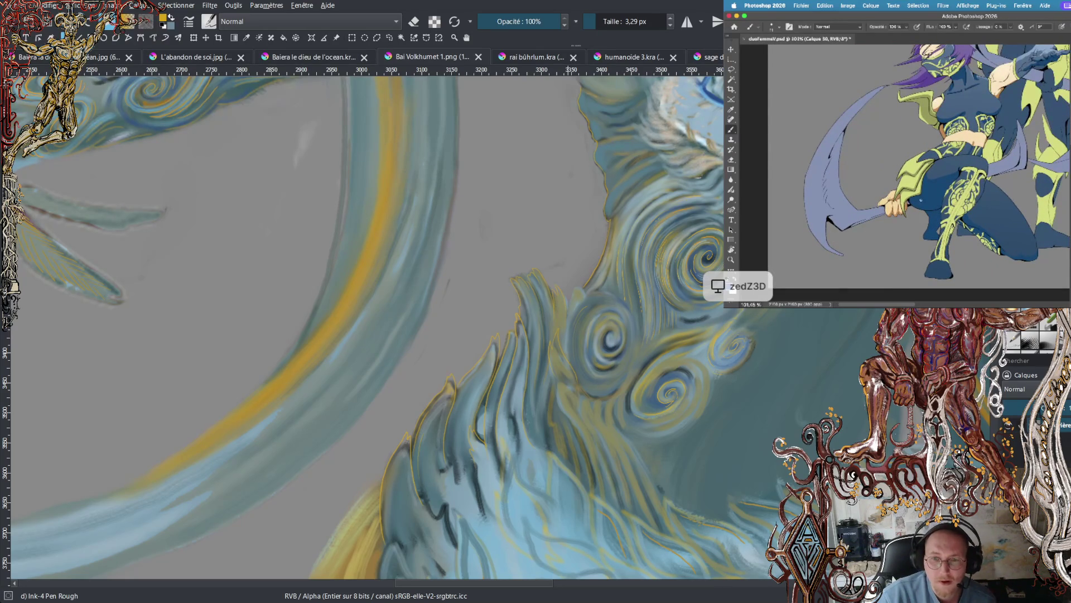
{"action": "scroll", "coordinate": [896, 221], "scroll_direction": "up", "scroll_amount": 3}
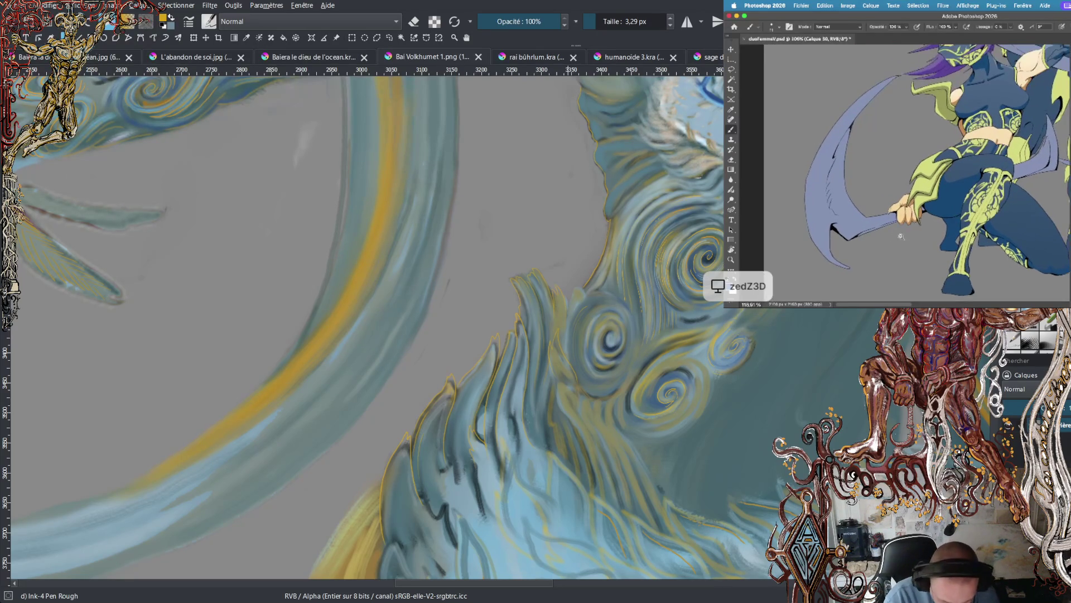
{"action": "scroll", "coordinate": [900, 236], "scroll_direction": "up", "scroll_amount": 2}
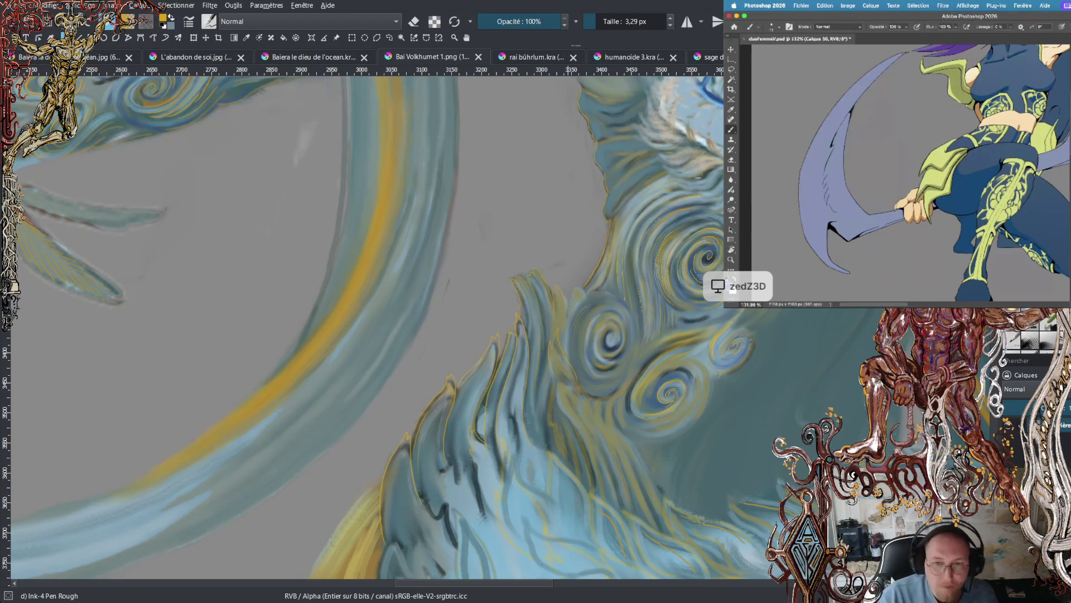
{"action": "left_click_drag", "start_coordinate": [933, 179], "coordinate": [918, 189]}
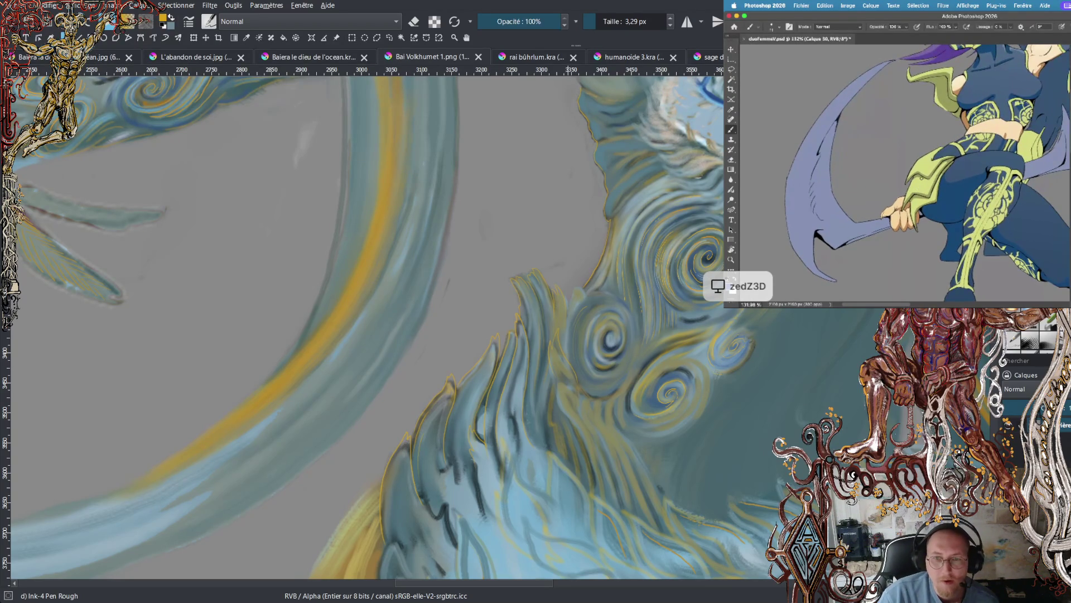
{"action": "scroll", "coordinate": [826, 170], "scroll_direction": "up", "scroll_amount": 4}
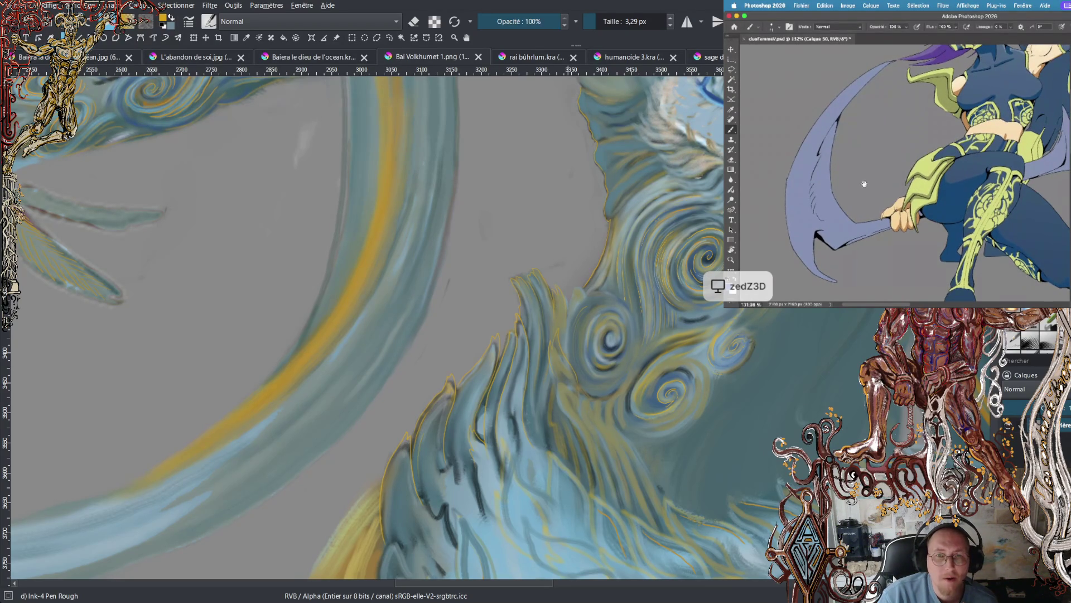
{"action": "left_click_drag", "start_coordinate": [822, 146], "coordinate": [842, 112]}
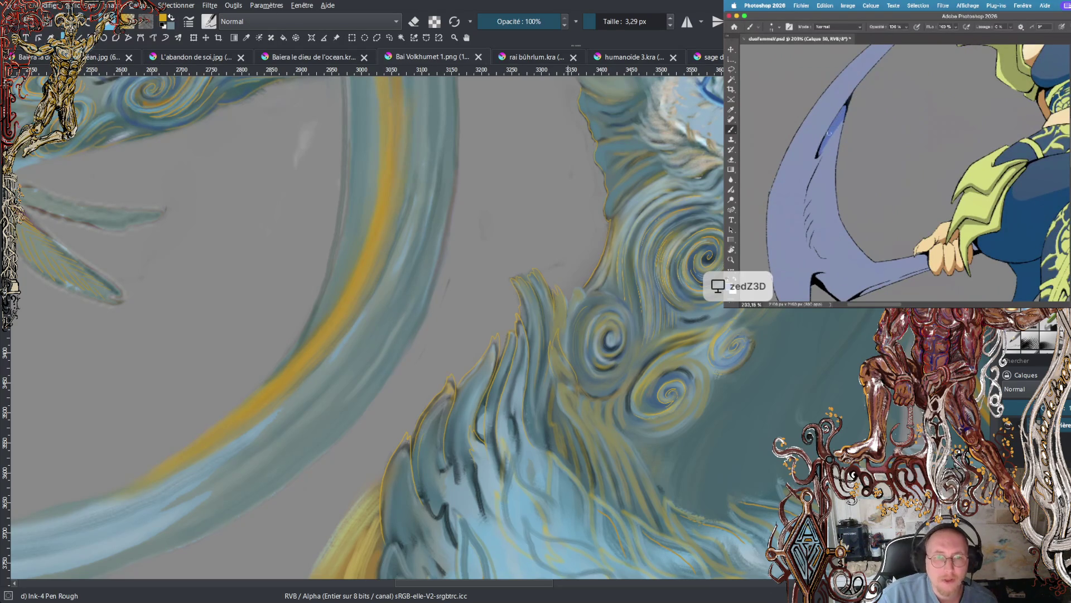
- Paint a blue shadow stroke down the inner edge of the scythe blade
{"action": "key", "text": "e"}
{"action": "scroll", "coordinate": [830, 129], "scroll_direction": "up", "scroll_amount": 2}
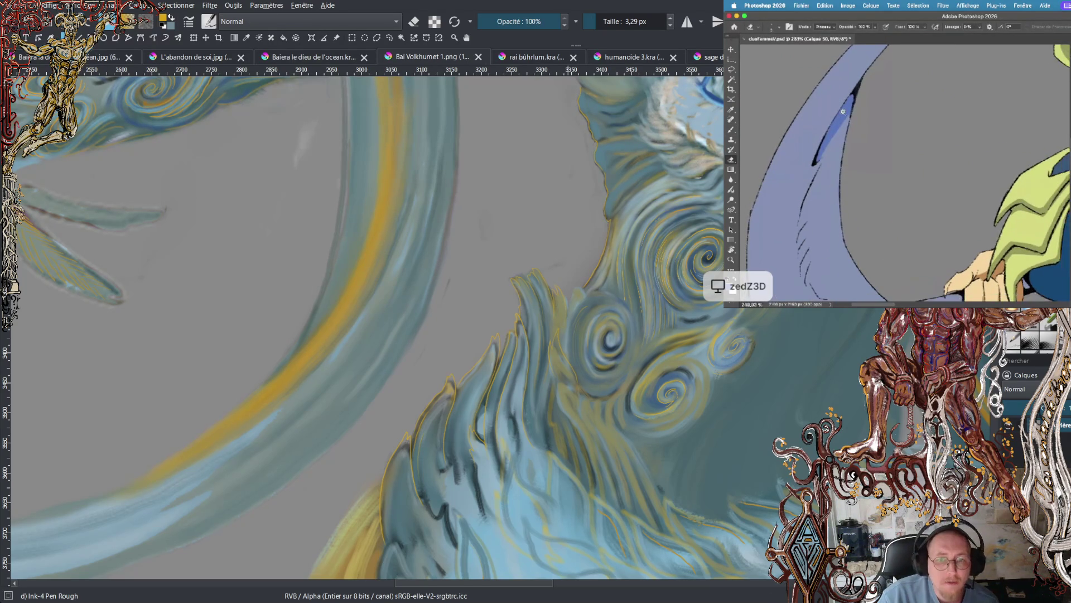
{"action": "scroll", "coordinate": [834, 165], "scroll_direction": "down", "scroll_amount": 5}
{"action": "key", "text": "b"}
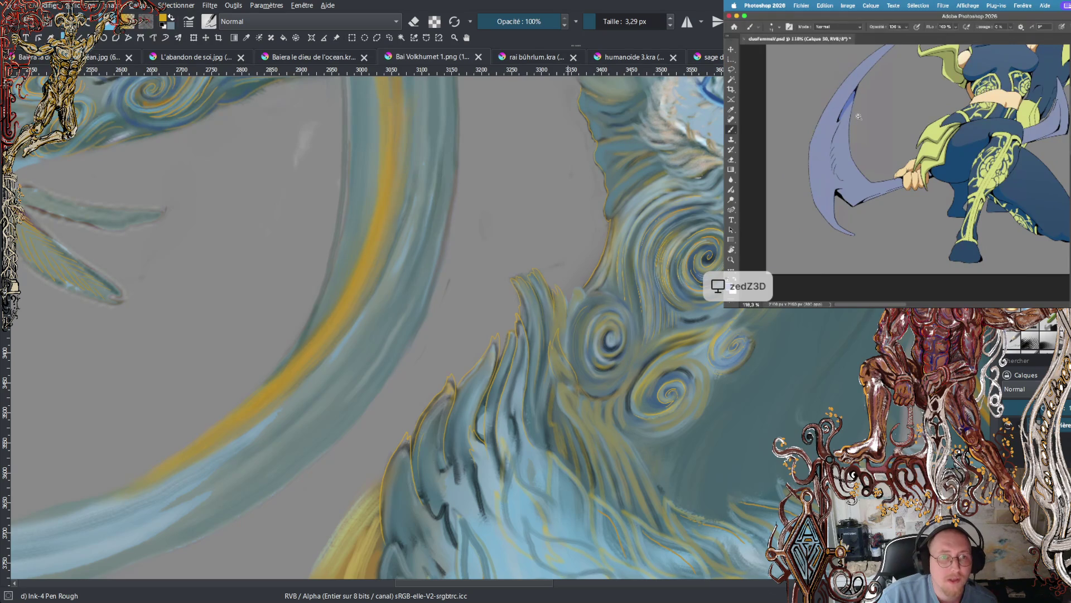
{"action": "scroll", "coordinate": [858, 113], "scroll_direction": "up", "scroll_amount": 4}
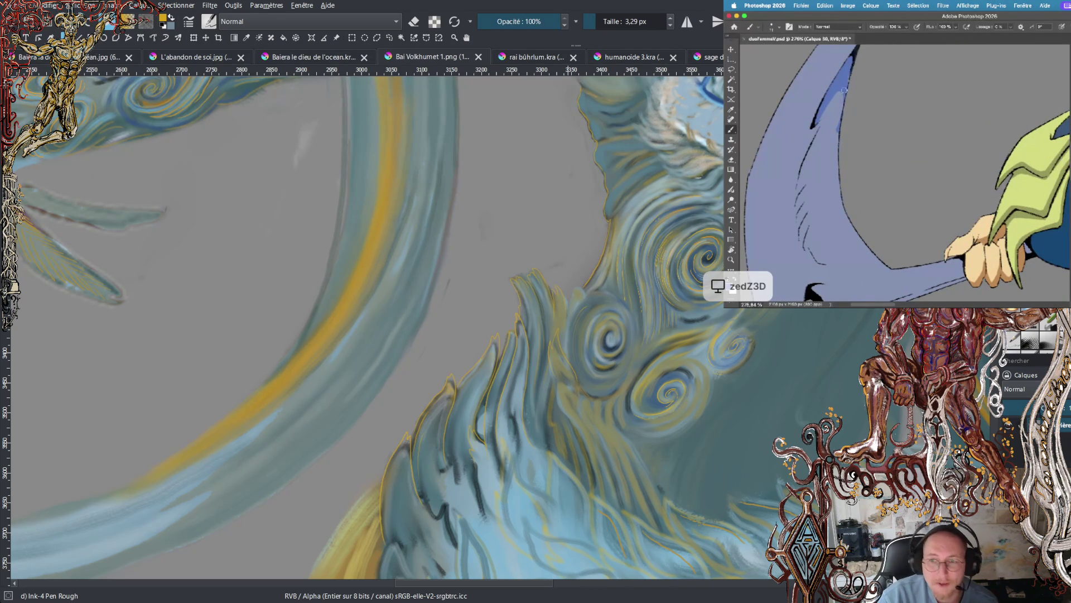
{"action": "key", "text": "e"}
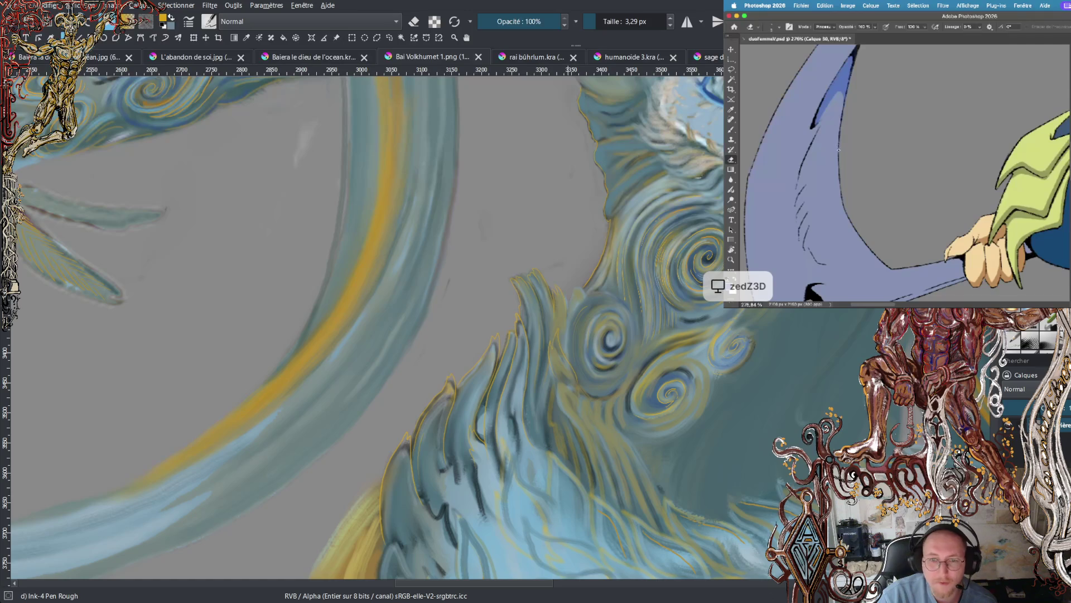
{"action": "key", "text": "b"}
{"action": "left_click_drag", "start_coordinate": [831, 112], "coordinate": [810, 179]}
- Try erasing the blue stroke's left edge, undoing each erasure
{"action": "key", "text": "e"}
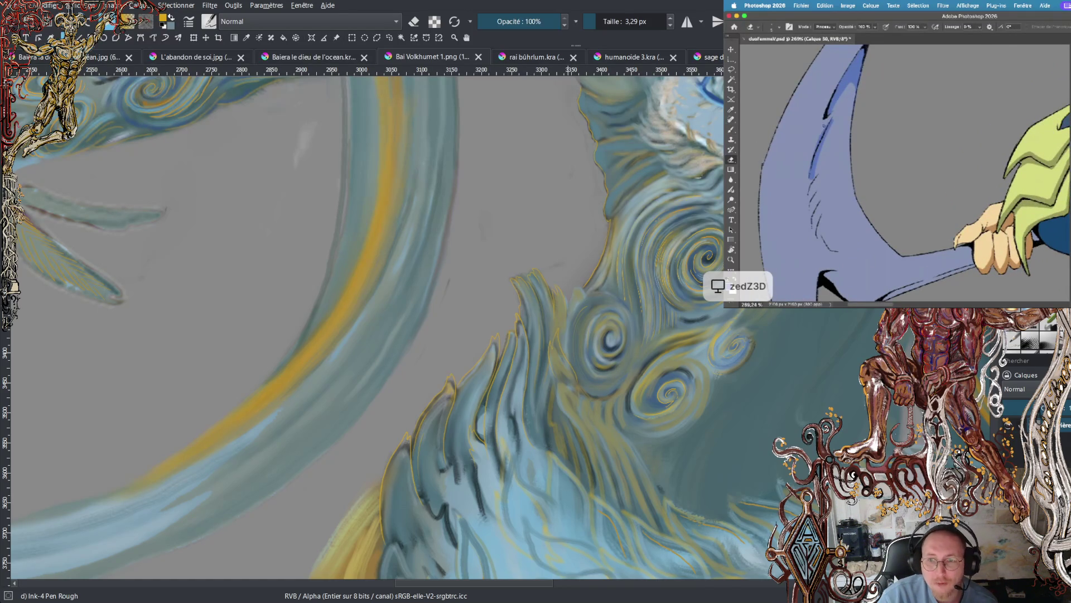
{"action": "scroll", "coordinate": [827, 111], "scroll_direction": "up", "scroll_amount": 2}
{"action": "left_click_drag", "start_coordinate": [819, 146], "coordinate": [809, 175]}
{"action": "key", "text": "ctrl+z"}
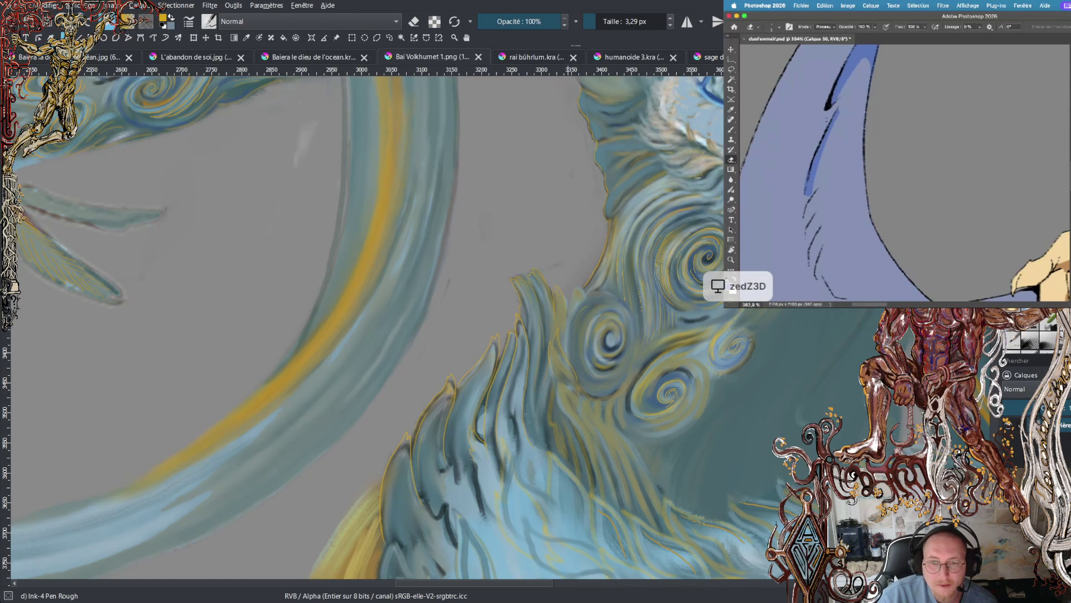
{"action": "mouse_move", "coordinate": [806, 178]}
{"action": "left_mouse_down"}
{"action": "mouse_move", "coordinate": [804, 194]}
{"action": "mouse_move", "coordinate": [832, 127]}
{"action": "left_mouse_up"}
{"action": "key", "text": "ctrl+z"}
{"action": "key", "text": "ctrl+z"}
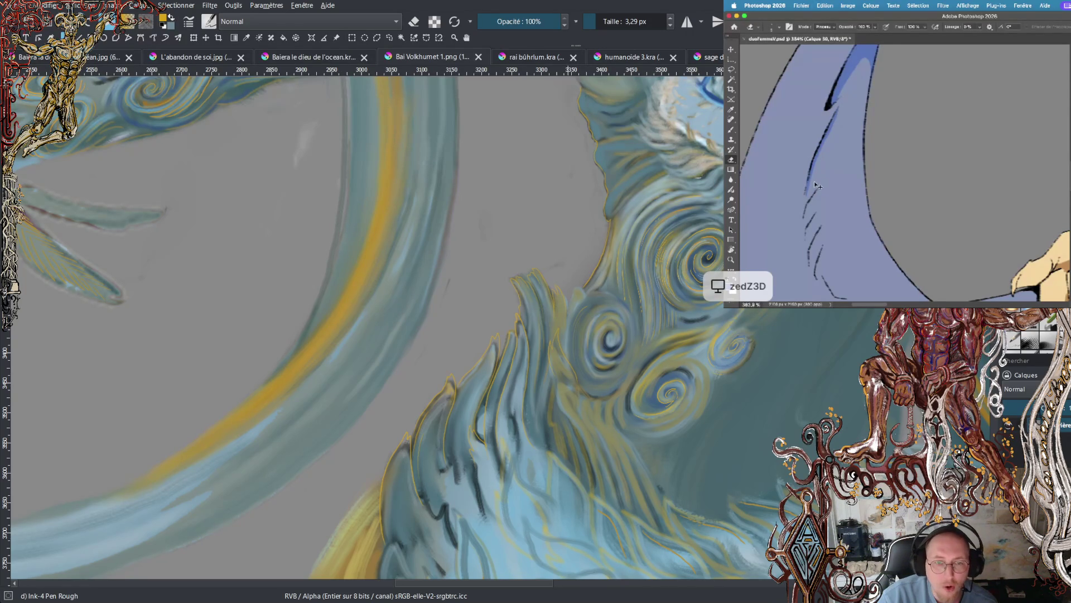
{"action": "mouse_move", "coordinate": [810, 176]}
{"action": "left_mouse_down"}
{"action": "mouse_move", "coordinate": [806, 194]}
{"action": "mouse_move", "coordinate": [832, 130]}
{"action": "left_mouse_up"}
{"action": "key", "text": "ctrl+z"}
{"action": "key", "text": "ctrl+z"}
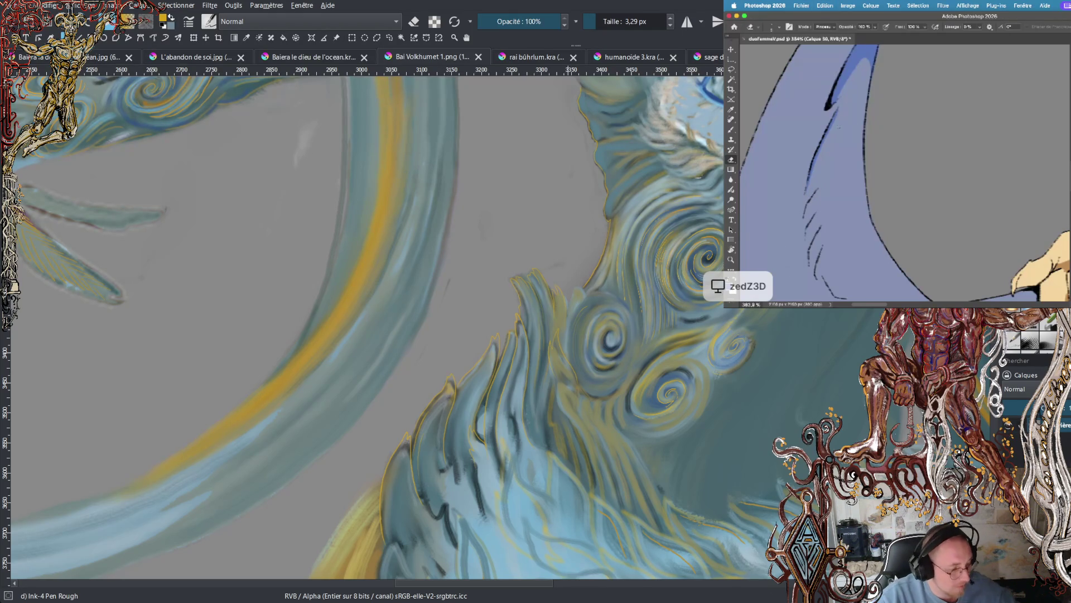
- Darken the upper part of the blue shadow stroke on the blade
{"action": "scroll", "coordinate": [881, 195], "scroll_direction": "down", "scroll_amount": 3}
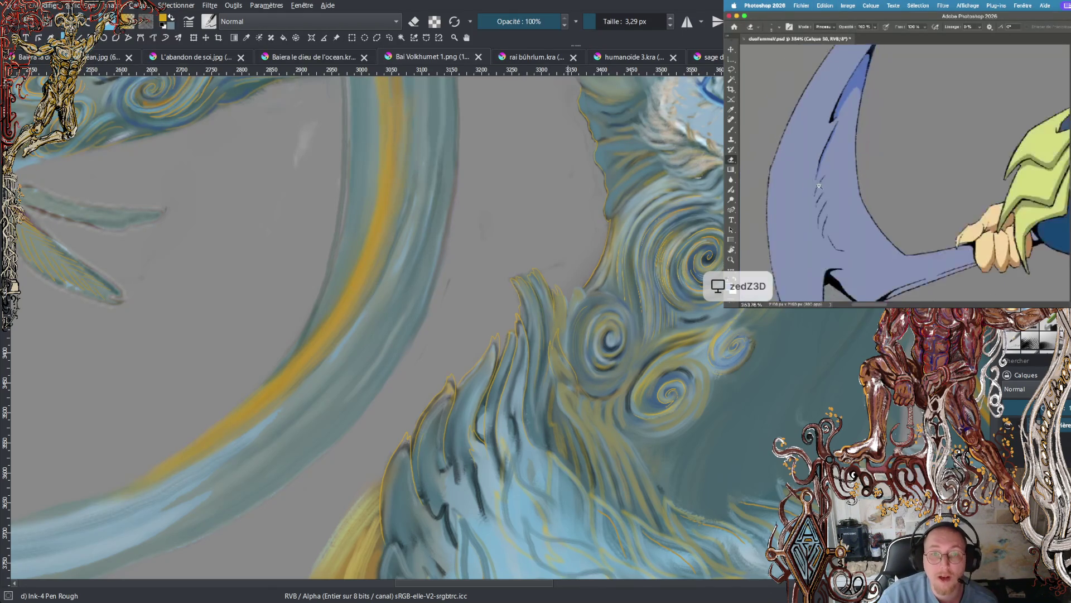
{"action": "scroll", "coordinate": [813, 192], "scroll_direction": "up", "scroll_amount": 3}
{"action": "key", "text": "b"}
{"action": "mouse_move", "coordinate": [840, 106]}
{"action": "left_mouse_down"}
{"action": "mouse_move", "coordinate": [822, 158]}
{"action": "mouse_move", "coordinate": [848, 100]}
{"action": "mouse_move", "coordinate": [805, 208]}
{"action": "mouse_move", "coordinate": [818, 151]}
{"action": "left_mouse_up"}
{"action": "key", "text": "l"}
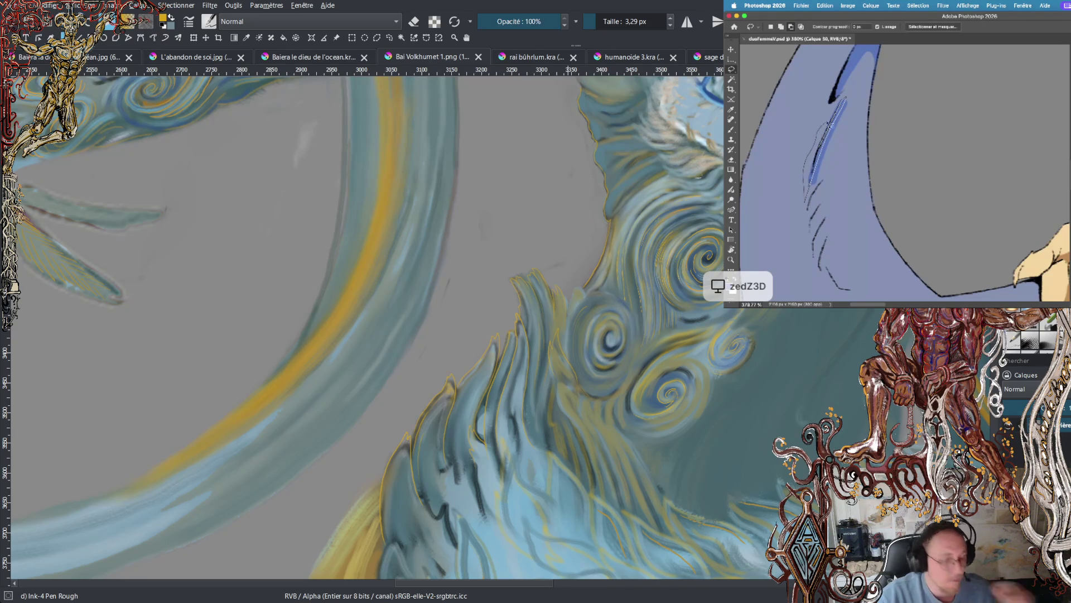
- Invert the lasso selection with Intervertir, erase outside the shadow, then Désélectionner
{"action": "right_click", "coordinate": [844, 93]}
{"action": "left_click", "coordinate": [859, 105]}
{"action": "key", "text": "e"}
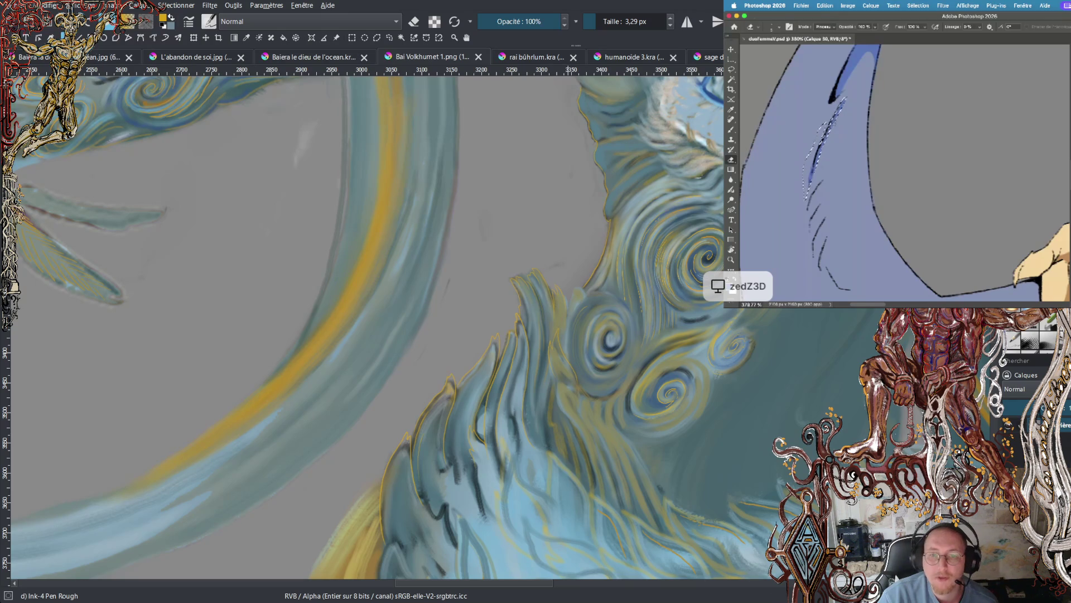
{"action": "key", "text": "l"}
{"action": "right_click", "coordinate": [844, 92]}
{"action": "left_click", "coordinate": [866, 98]}
{"action": "key", "text": "e"}
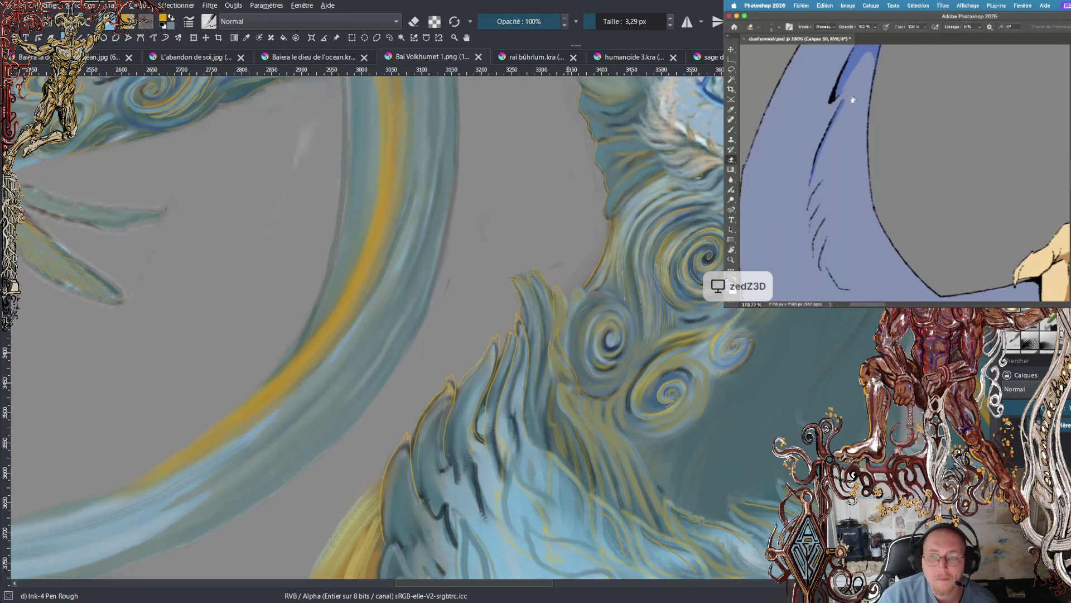
{"action": "scroll", "coordinate": [852, 99], "scroll_direction": "down", "scroll_amount": 5}
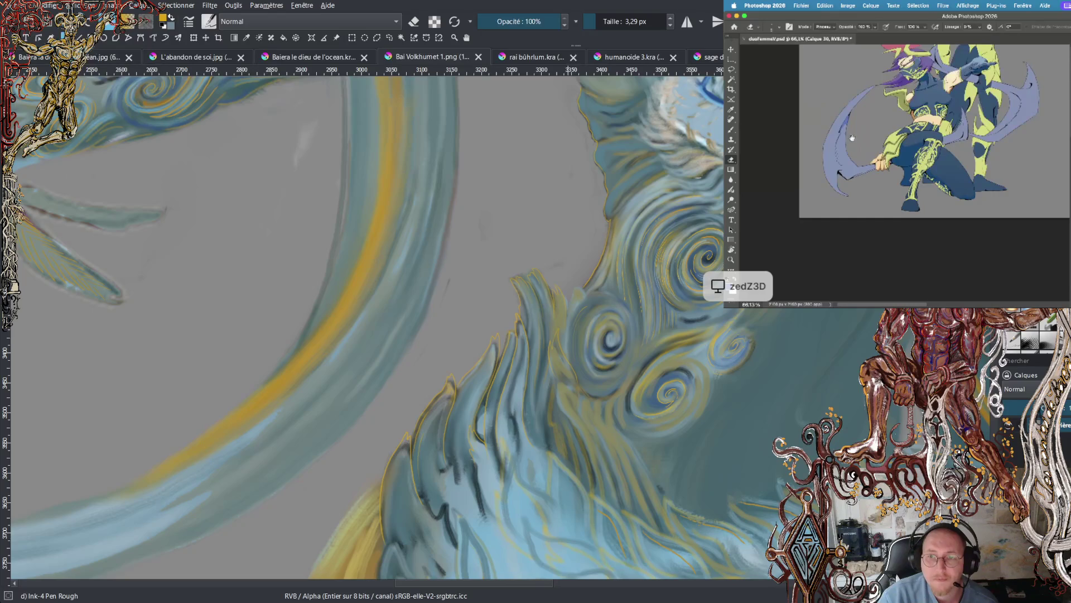
- Paint a dark blue stroke along the underside of the scythe handle beneath the hand
{"action": "key", "text": "b"}
{"action": "scroll", "coordinate": [837, 184], "scroll_direction": "up", "scroll_amount": 5}
{"action": "left_click_drag", "start_coordinate": [835, 184], "coordinate": [886, 168]}
{"action": "scroll", "coordinate": [886, 167], "scroll_direction": "up", "scroll_amount": 3}
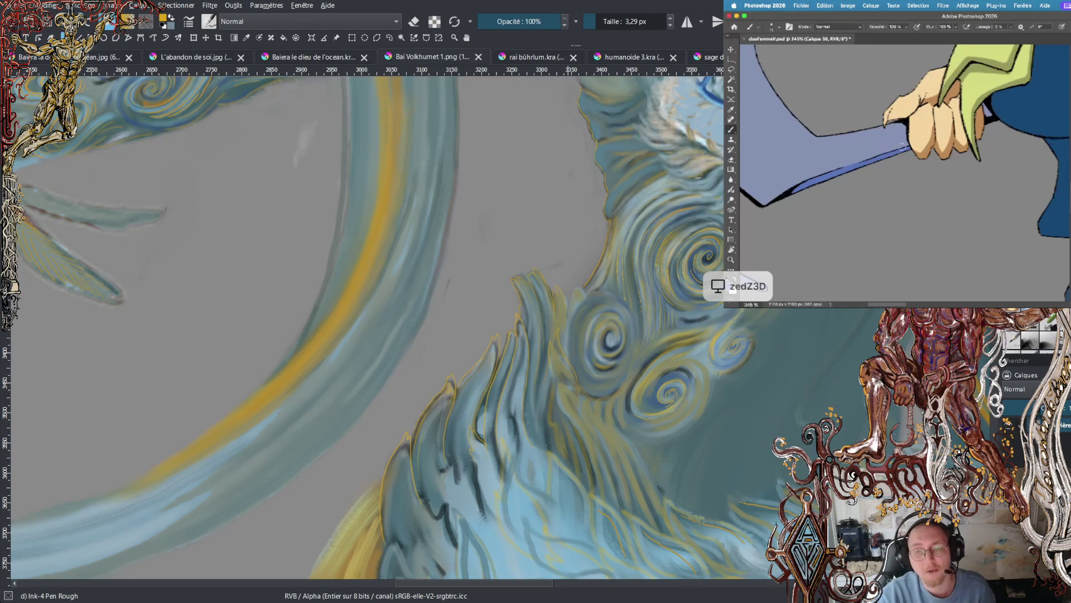
{"action": "scroll", "coordinate": [907, 126], "scroll_direction": "up", "scroll_amount": 2}
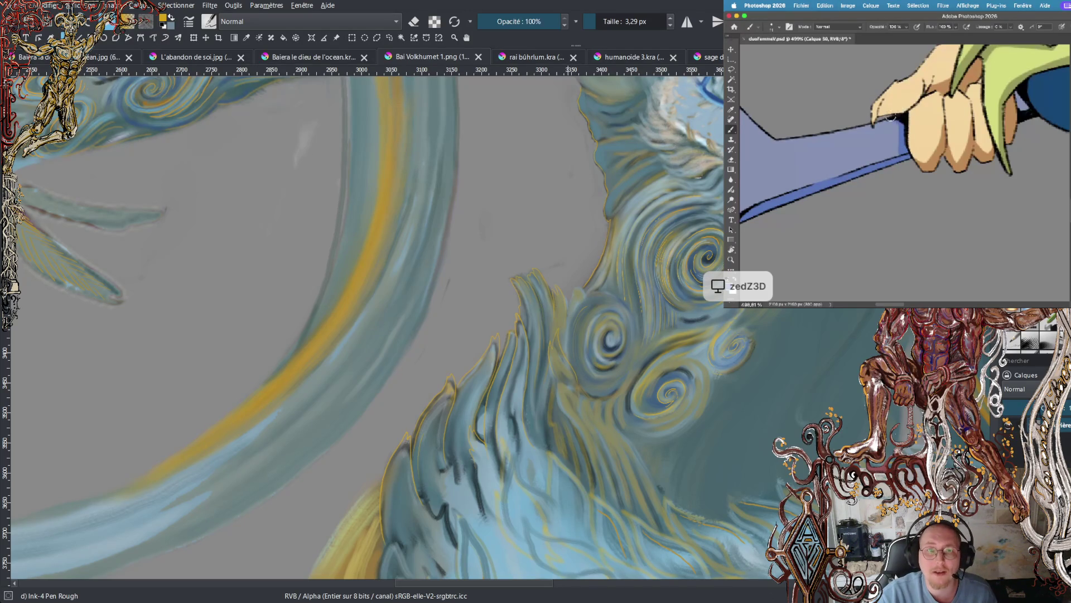
- Paint darker blue shading under the black wedge where blade meets handle, redoing the first stroke
{"action": "scroll", "coordinate": [946, 155], "scroll_direction": "right", "scroll_amount": 2}
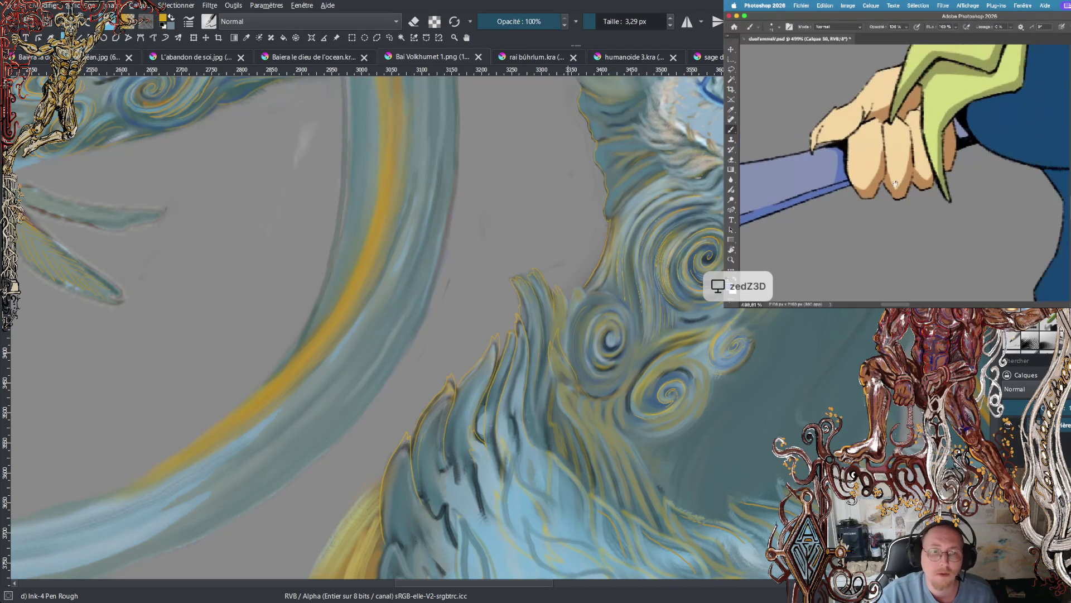
{"action": "scroll", "coordinate": [963, 139], "scroll_direction": "down", "scroll_amount": 10}
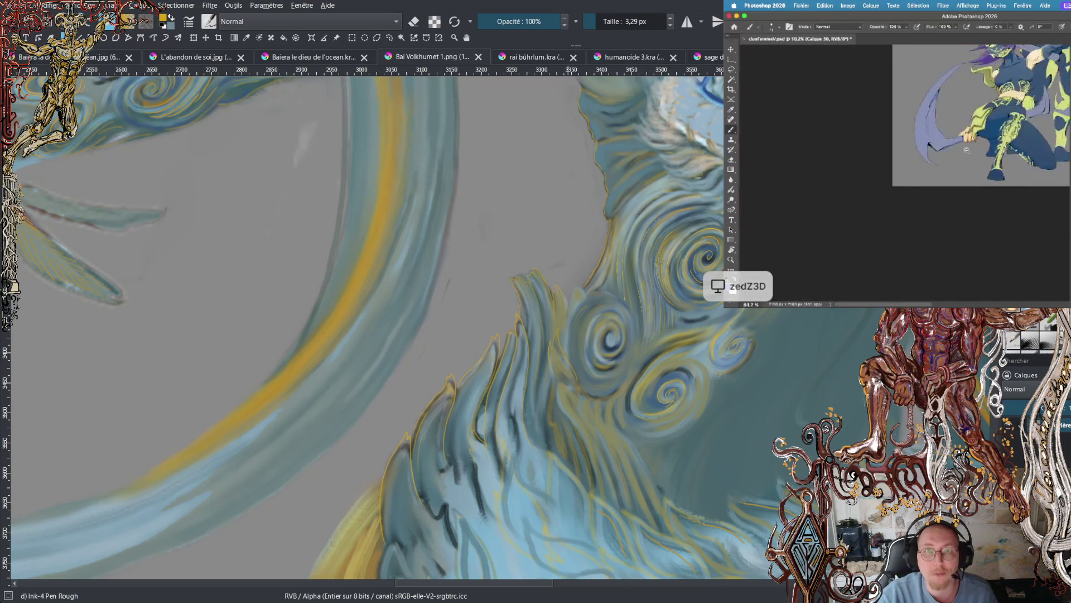
{"action": "scroll", "coordinate": [876, 195], "scroll_direction": "up", "scroll_amount": 6}
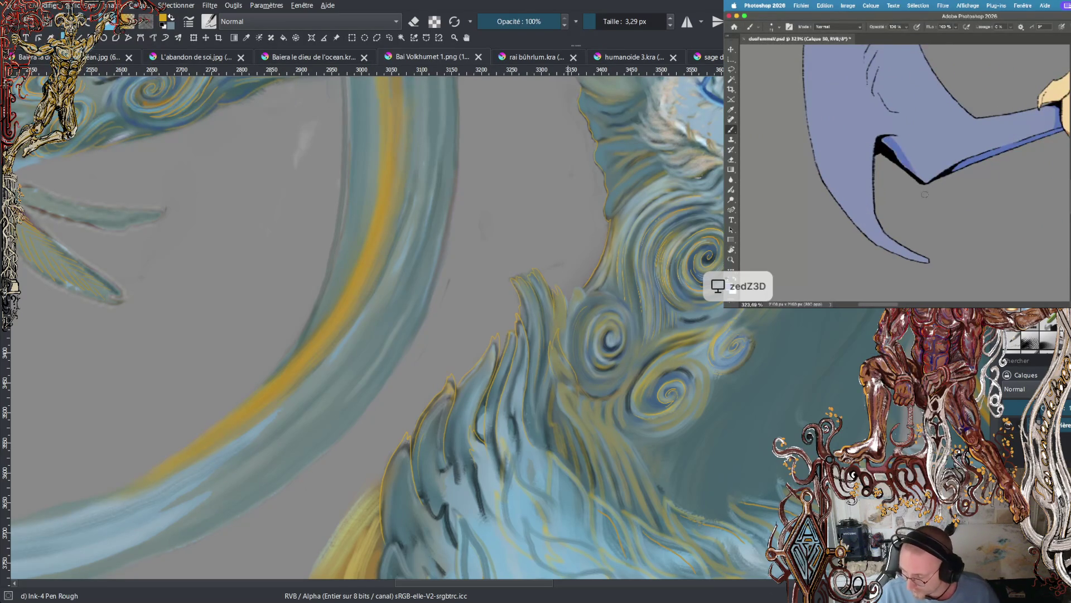
{"action": "mouse_move", "coordinate": [896, 139]}
{"action": "left_mouse_down"}
{"action": "mouse_move", "coordinate": [921, 179]}
{"action": "mouse_move", "coordinate": [893, 141]}
{"action": "left_mouse_up"}
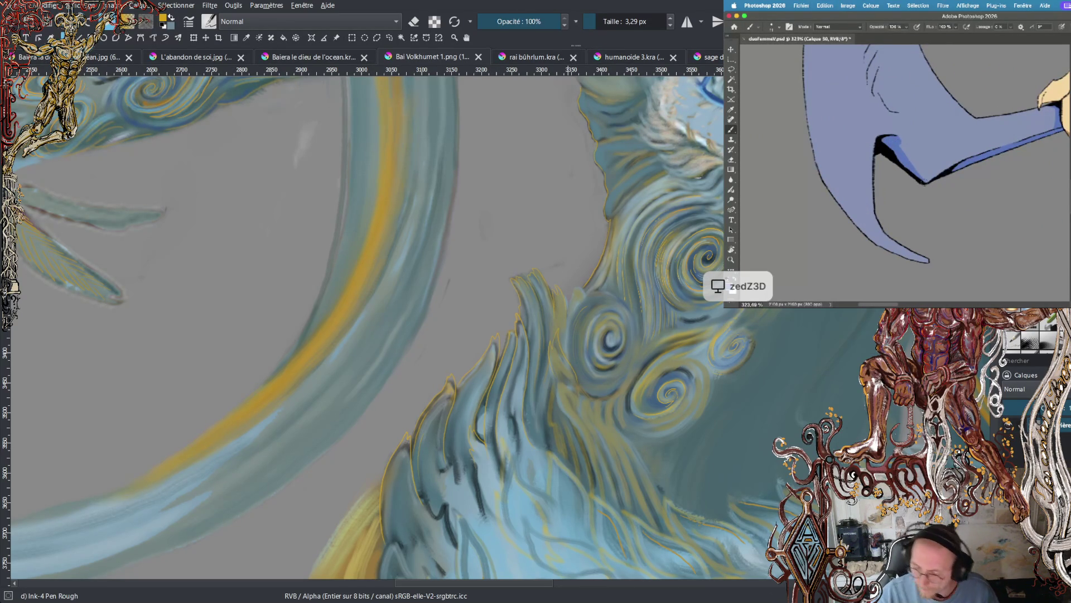
{"action": "key", "text": "ctrl+z"}
{"action": "key", "text": "ctrl+z"}
{"action": "mouse_move", "coordinate": [893, 140]}
{"action": "left_mouse_down"}
{"action": "mouse_move", "coordinate": [923, 169]}
{"action": "mouse_move", "coordinate": [921, 182]}
{"action": "left_mouse_up"}
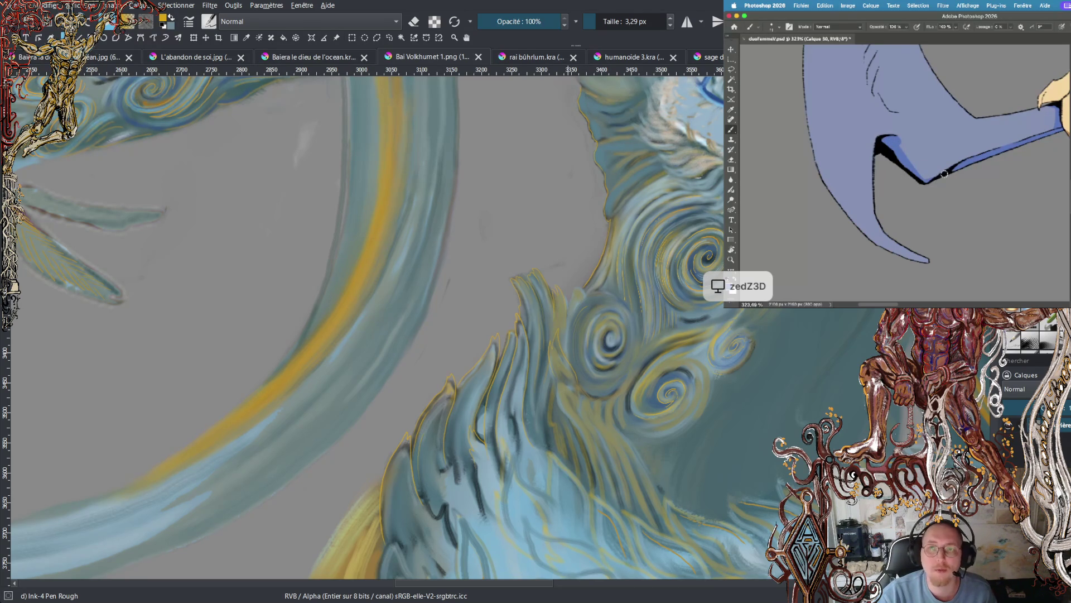
- Erase the tip of the wedge shading to soften it
{"action": "key", "text": "e"}
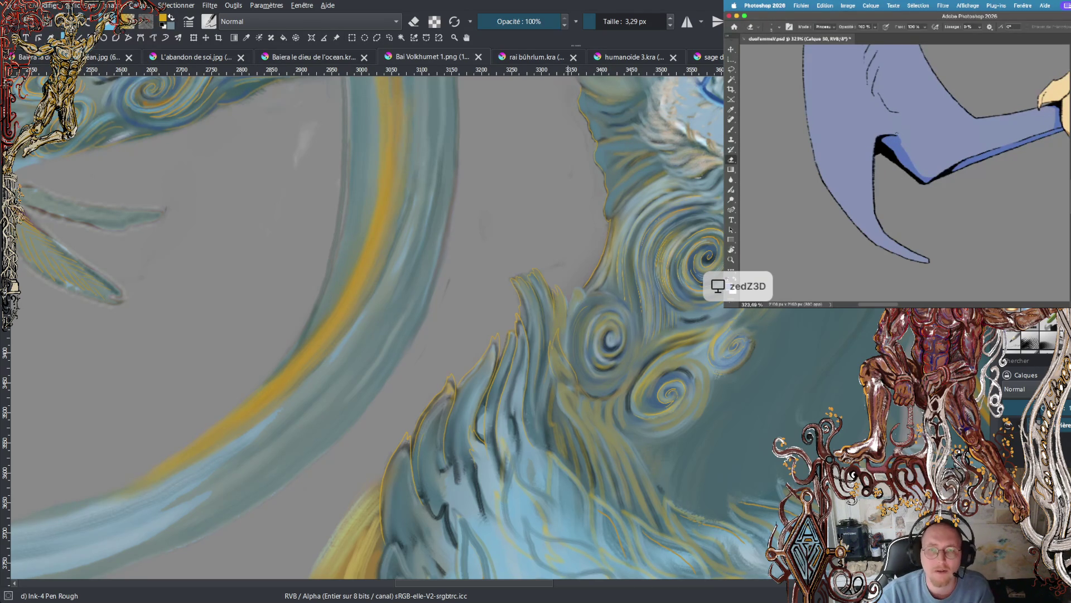
{"action": "scroll", "coordinate": [901, 132], "scroll_direction": "up", "scroll_amount": 3}
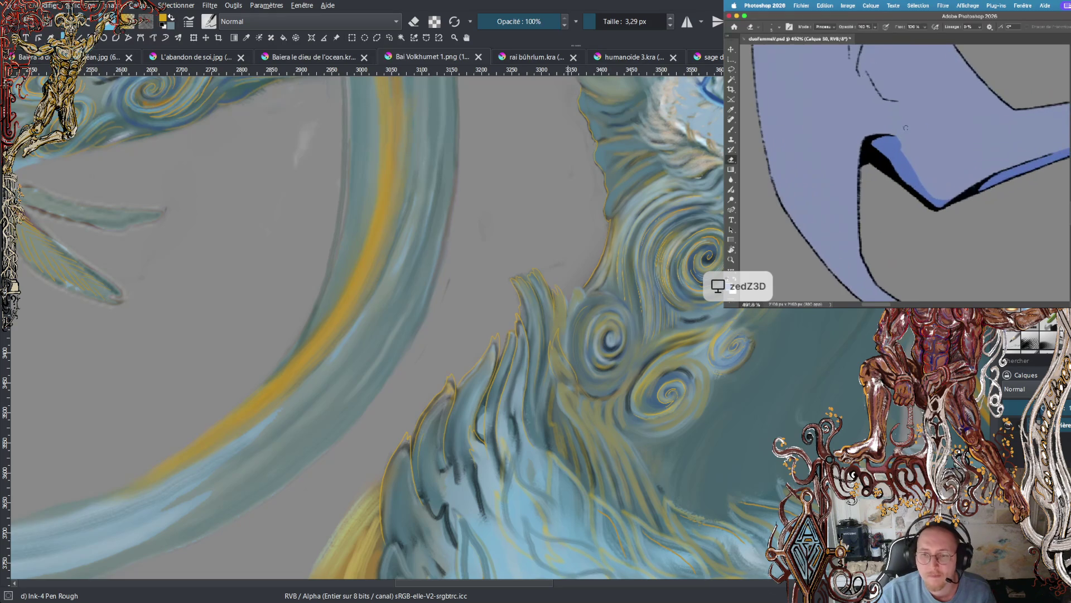
{"action": "left_click_drag", "start_coordinate": [891, 130], "coordinate": [913, 158]}
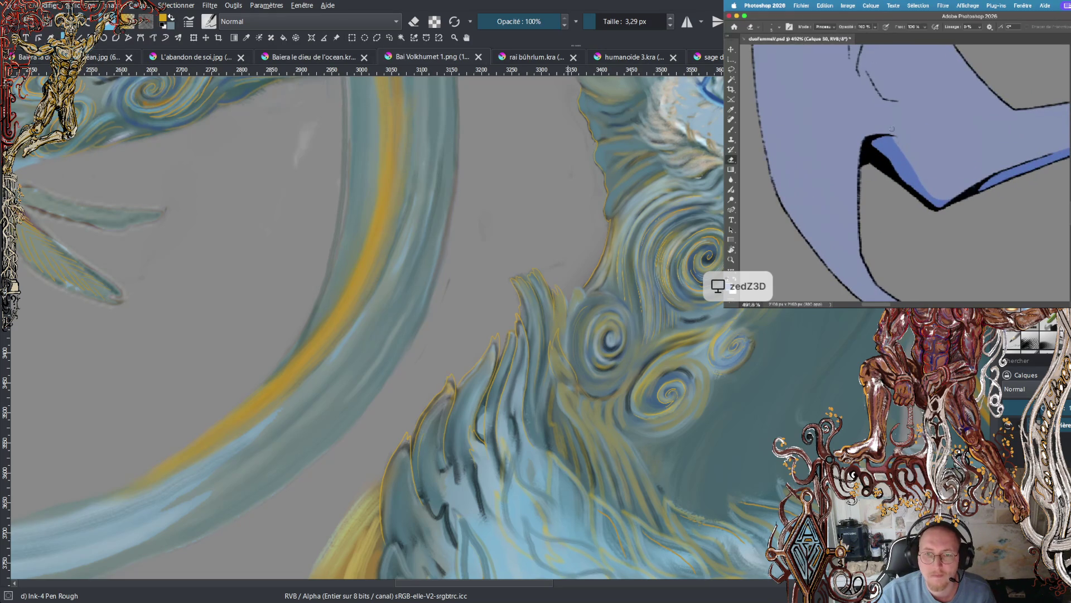
{"action": "left_click_drag", "start_coordinate": [931, 191], "coordinate": [887, 118]}
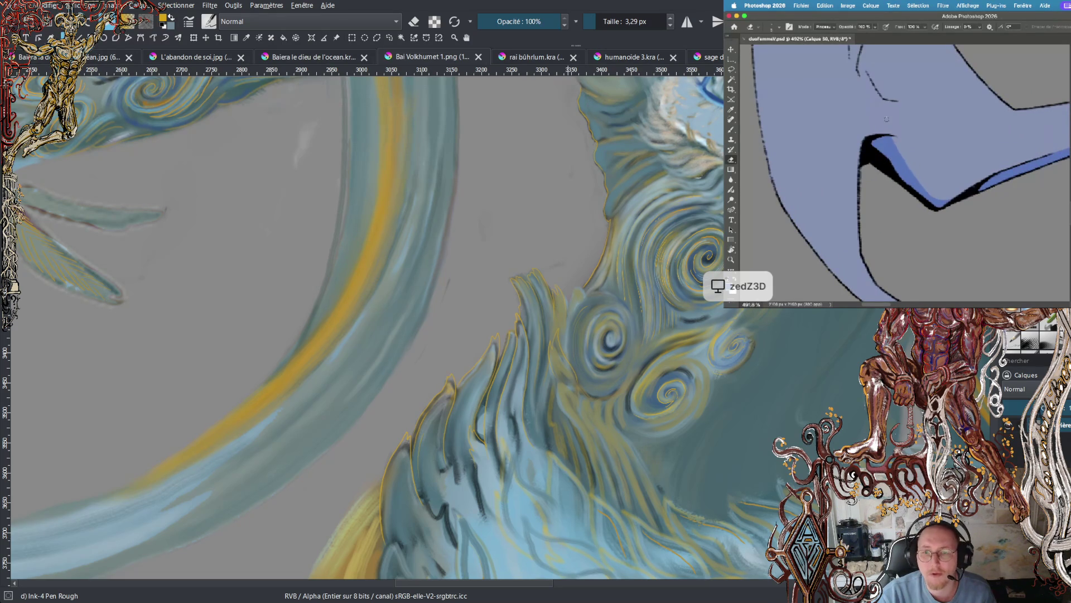
{"action": "scroll", "coordinate": [900, 135], "scroll_direction": "down", "scroll_amount": 10}
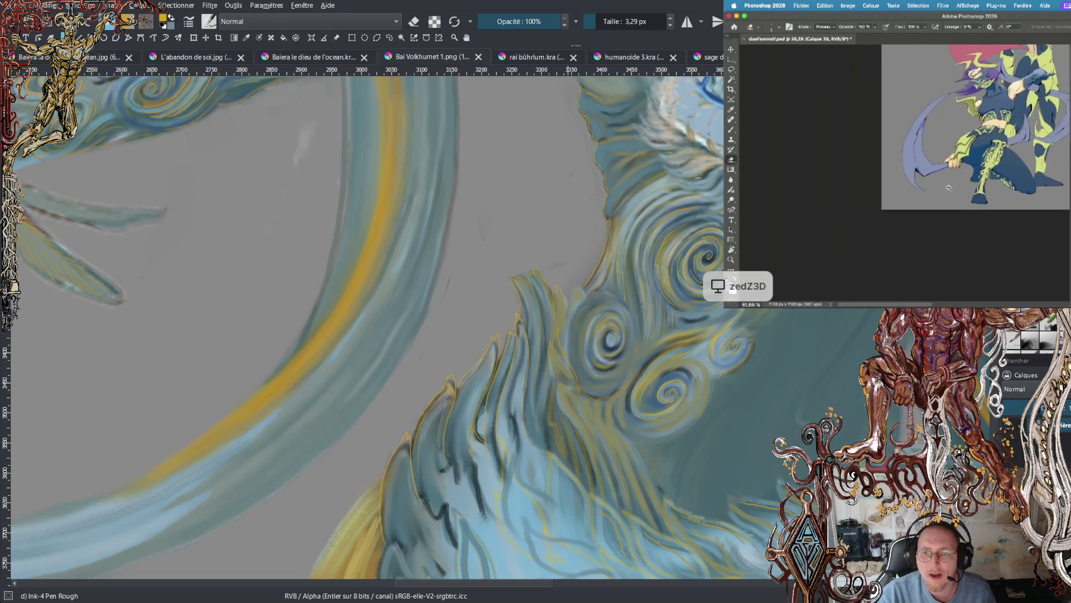
- Darken the scythe's lower edge with another blue brush stroke
{"action": "key", "text": "b"}
{"action": "scroll", "coordinate": [920, 156], "scroll_direction": "up", "scroll_amount": 5}
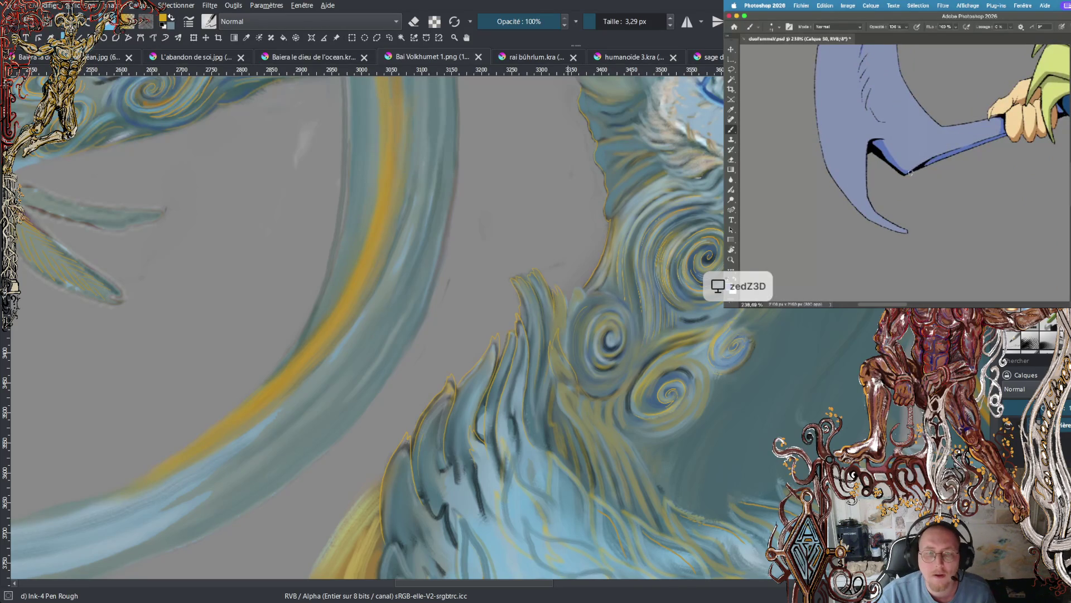
{"action": "mouse_move", "coordinate": [925, 162]}
{"action": "left_mouse_down"}
{"action": "mouse_move", "coordinate": [910, 170]}
{"action": "mouse_move", "coordinate": [880, 153]}
{"action": "left_mouse_up"}
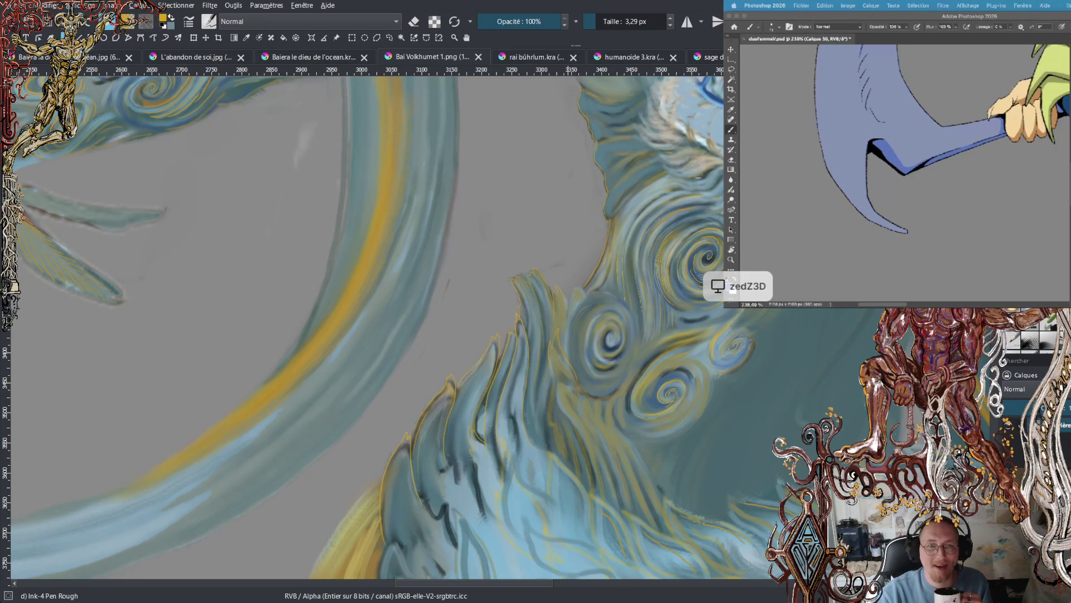
- Zoom out on the Photoshop character drawing, then switch Krita to the fire-dragon painting
{"action": "left_click", "coordinate": [959, 93]}
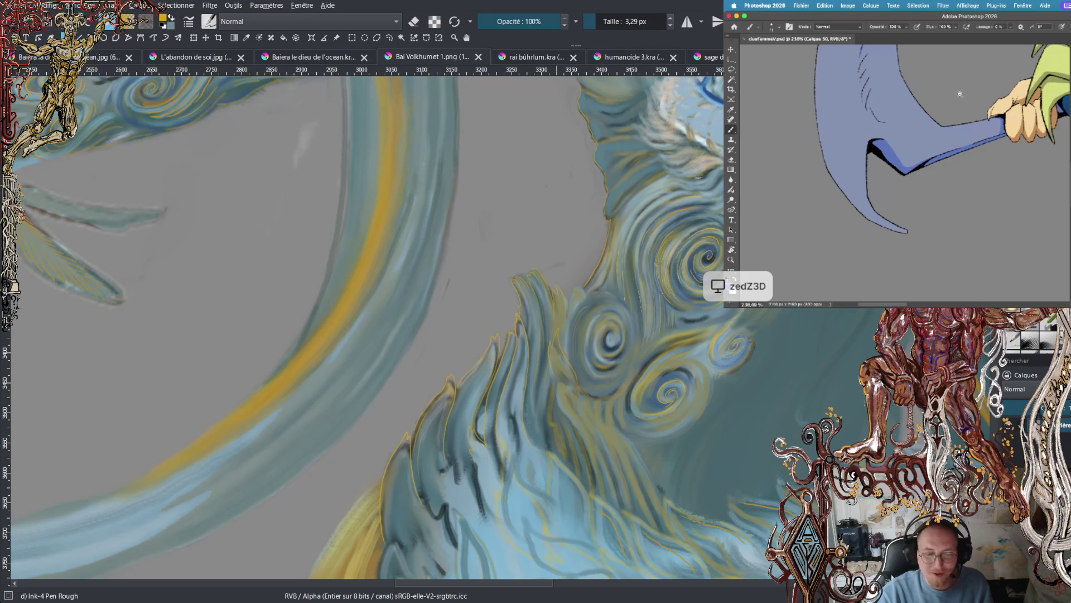
{"action": "scroll", "coordinate": [960, 94], "scroll_direction": "down", "scroll_amount": 5}
{"action": "scroll", "coordinate": [888, 160], "scroll_direction": "up", "scroll_amount": 3}
{"action": "scroll", "coordinate": [888, 161], "scroll_direction": "down", "scroll_amount": 3}
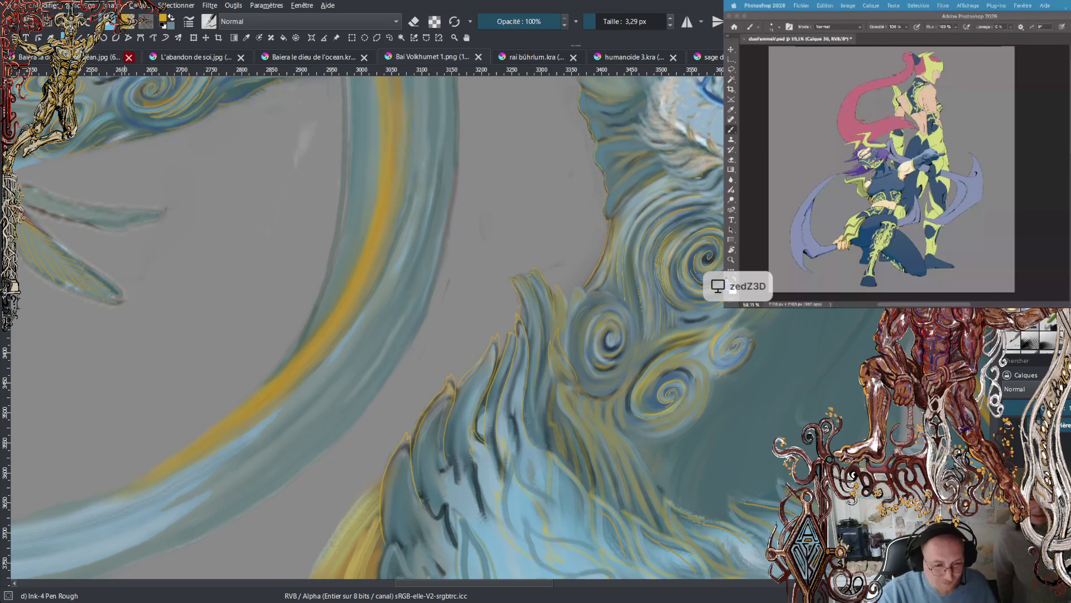
{"action": "key", "text": "ctrl+Tab"}
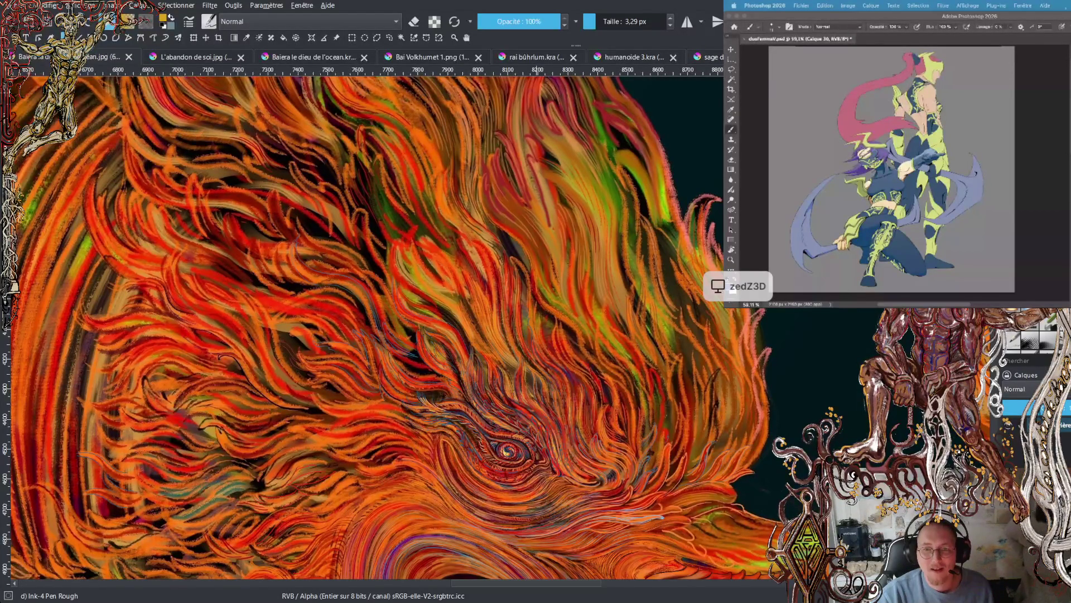
- Darken the scythe blade's shadow and lower outline in the character drawing
{"action": "left_click", "coordinate": [852, 226]}
{"action": "scroll", "coordinate": [851, 226], "scroll_direction": "up", "scroll_amount": 3}
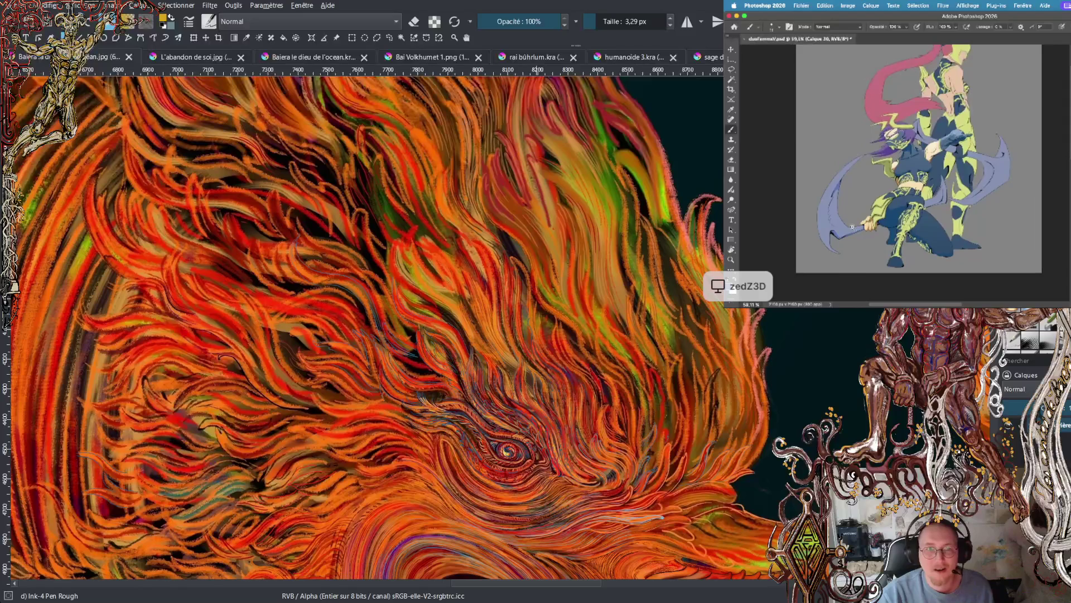
{"action": "scroll", "coordinate": [852, 226], "scroll_direction": "up", "scroll_amount": 5}
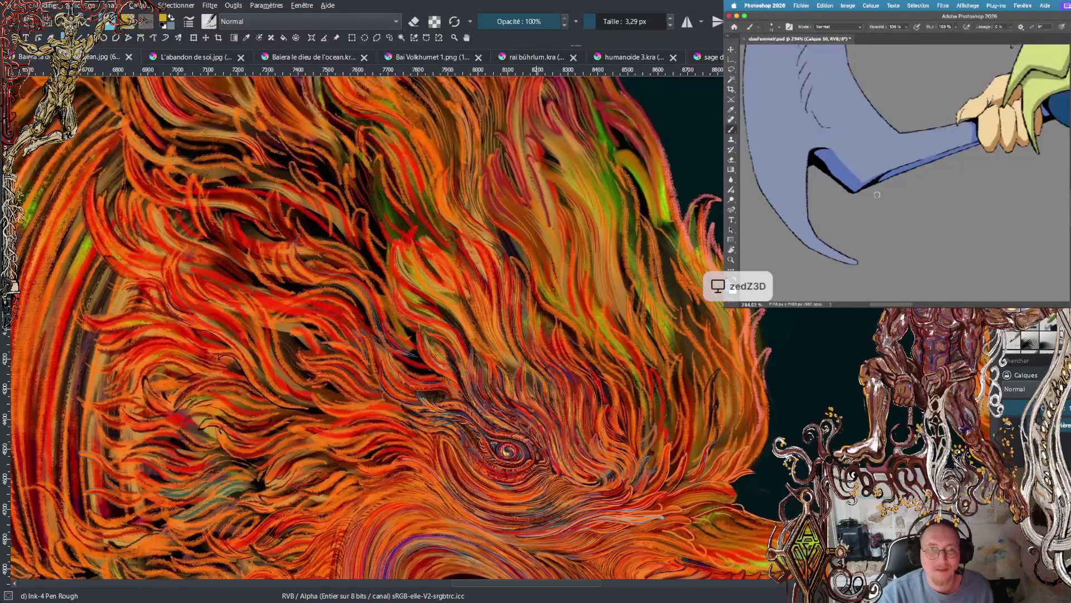
{"action": "mouse_move", "coordinate": [857, 173]}
{"action": "left_mouse_down"}
{"action": "mouse_move", "coordinate": [831, 159]}
{"action": "mouse_move", "coordinate": [871, 191]}
{"action": "mouse_move", "coordinate": [826, 150]}
{"action": "mouse_move", "coordinate": [864, 181]}
{"action": "left_mouse_up"}
{"action": "scroll", "coordinate": [874, 151], "scroll_direction": "left", "scroll_amount": 2}
- Paint dark blue shading along the blade's inner edge near the gripping hand
{"action": "key", "text": "e"}
{"action": "scroll", "coordinate": [874, 151], "scroll_direction": "up", "scroll_amount": 3}
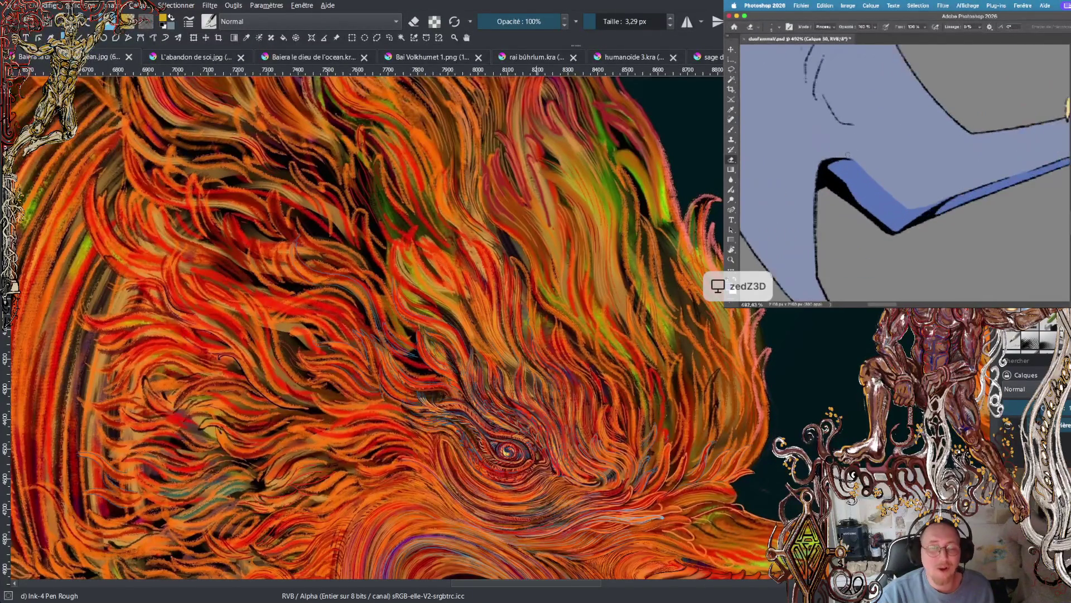
{"action": "scroll", "coordinate": [860, 158], "scroll_direction": "down", "scroll_amount": 2}
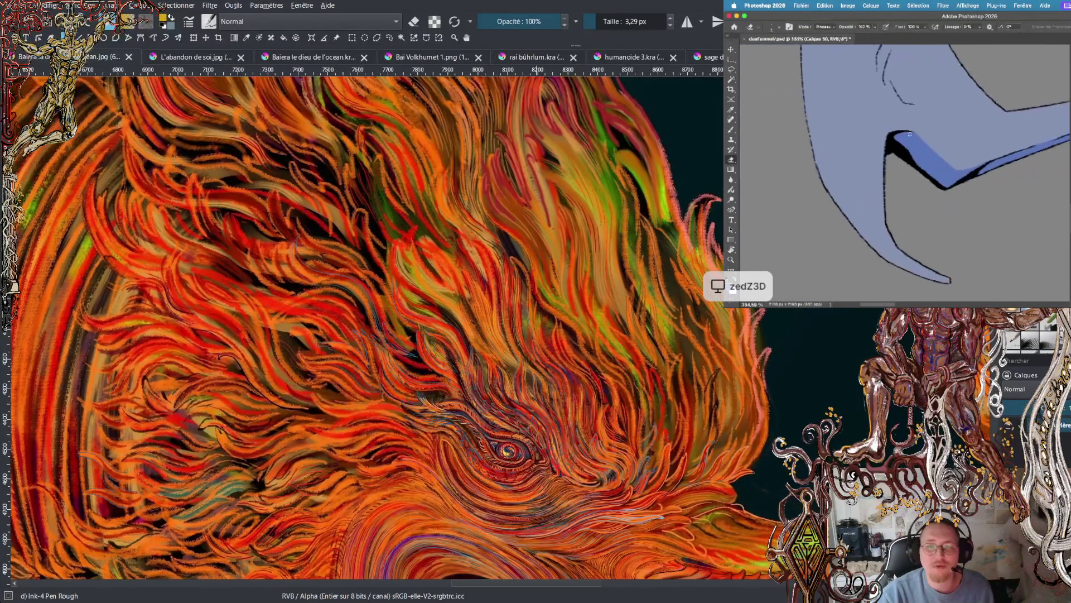
{"action": "key", "text": "b"}
{"action": "scroll", "coordinate": [908, 134], "scroll_direction": "down", "scroll_amount": 4}
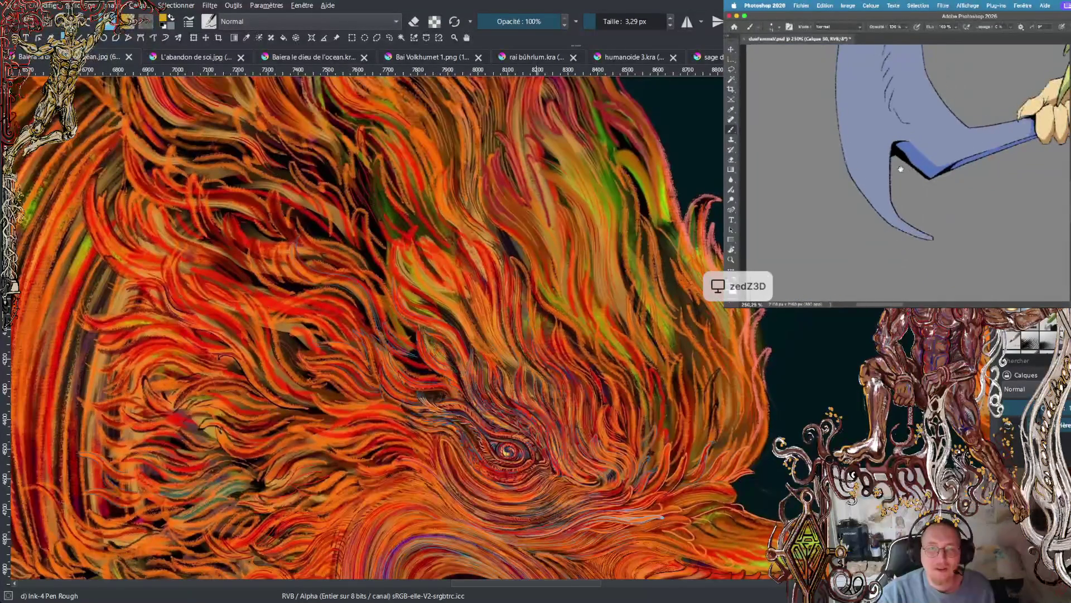
{"action": "left_click_drag", "start_coordinate": [898, 192], "coordinate": [878, 175]}
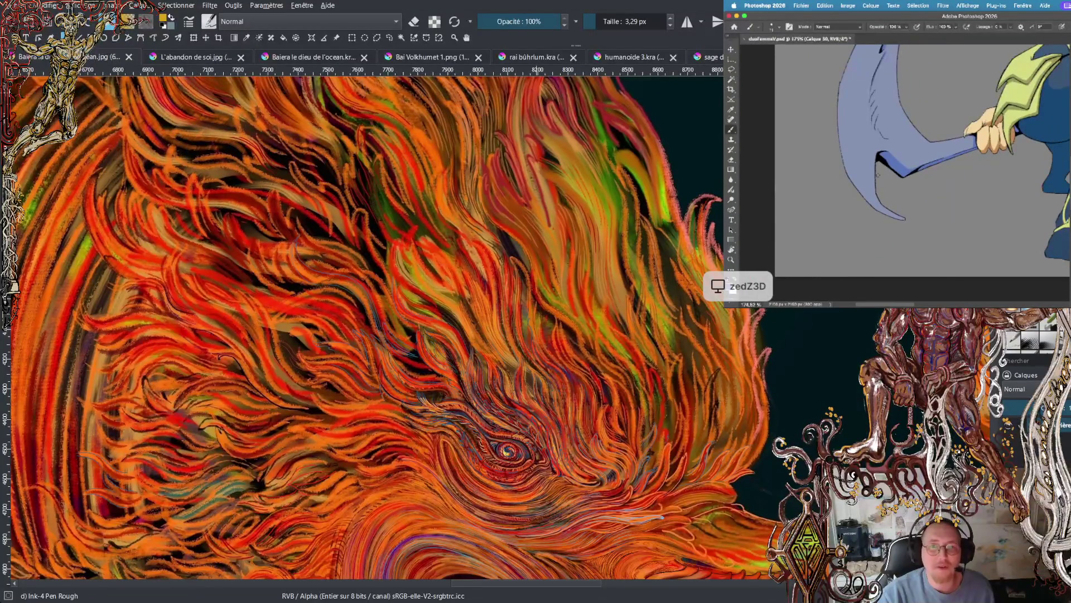
{"action": "left_click_drag", "start_coordinate": [896, 218], "coordinate": [843, 163]}
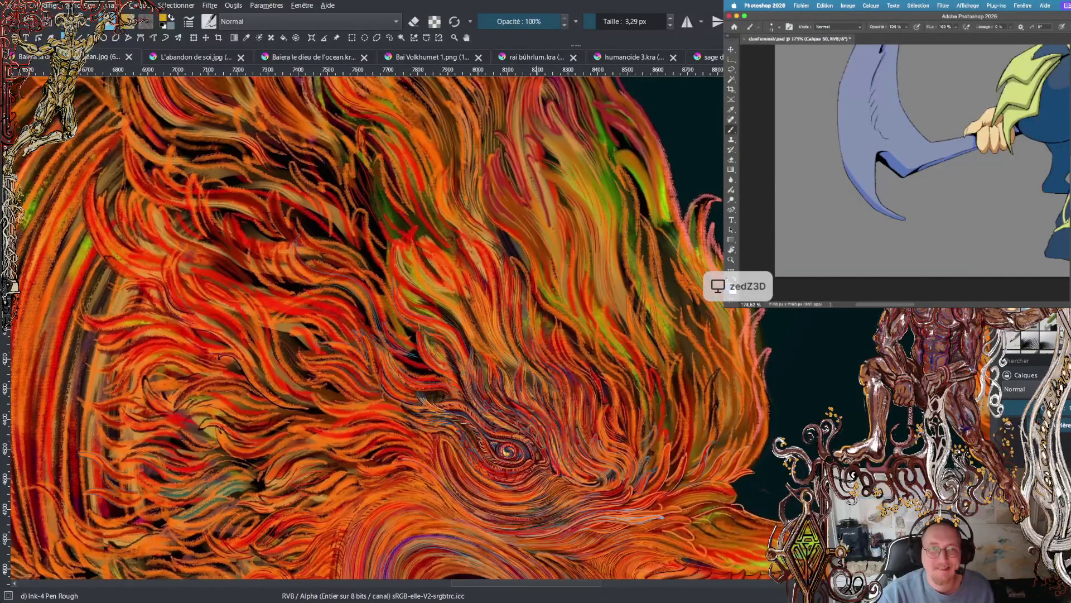
- Paint a lighter lavender stroke beside the leg and erase its overshooting end
{"action": "scroll", "coordinate": [893, 196], "scroll_direction": "up", "scroll_amount": 5}
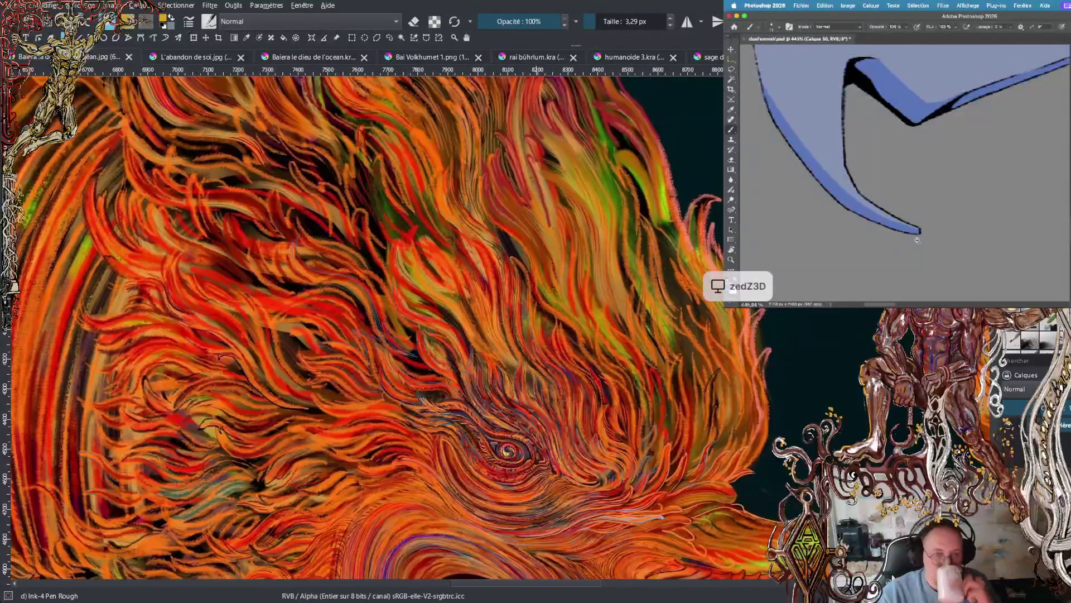
{"action": "scroll", "coordinate": [896, 240], "scroll_direction": "down", "scroll_amount": 5}
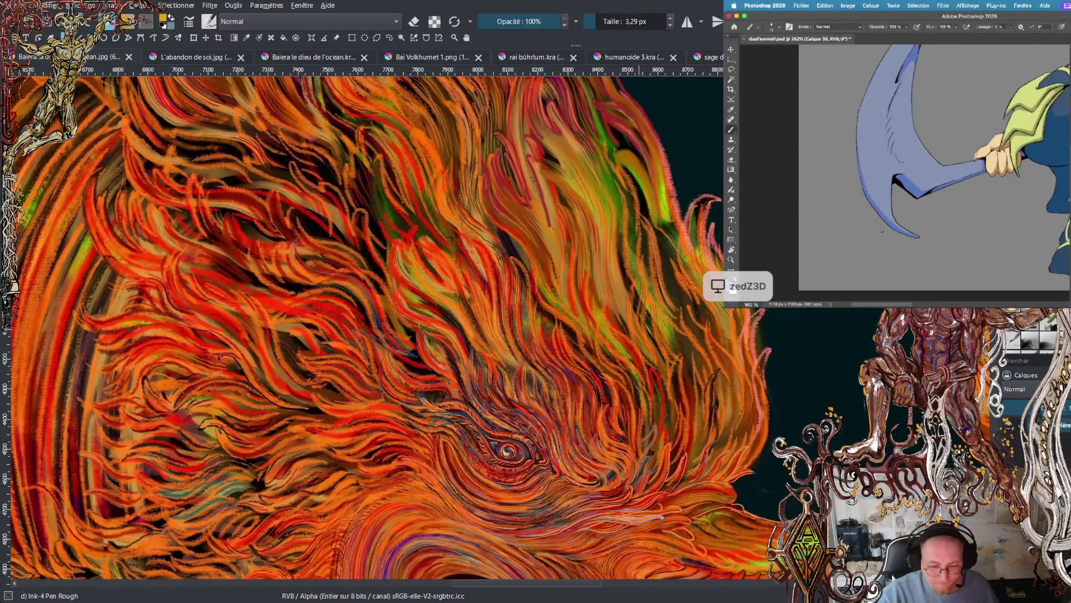
{"action": "scroll", "coordinate": [850, 162], "scroll_direction": "up", "scroll_amount": 2}
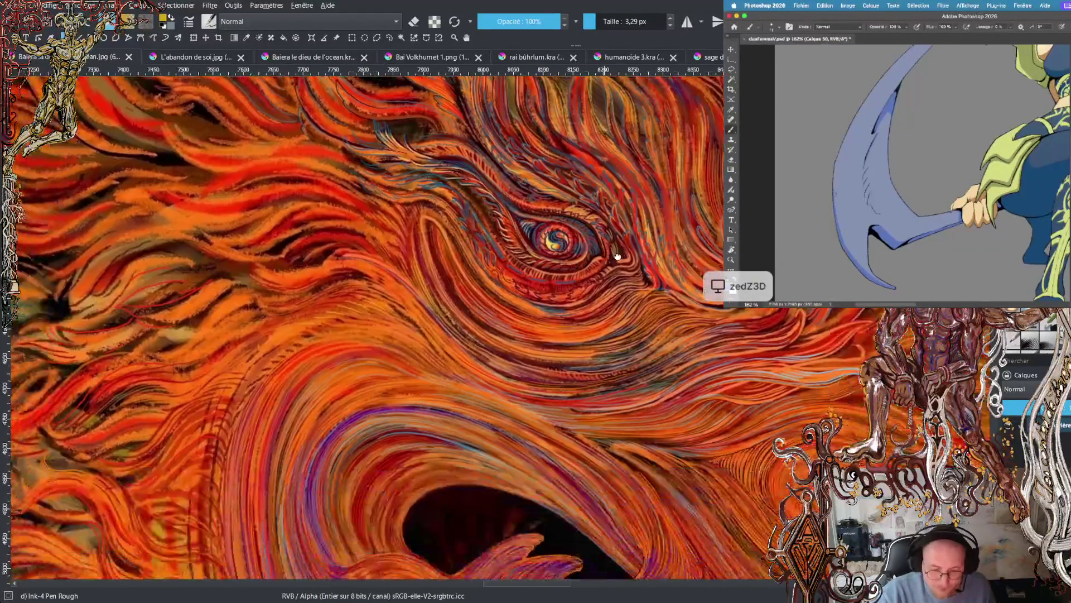
{"action": "scroll", "coordinate": [847, 174], "scroll_direction": "up", "scroll_amount": 3}
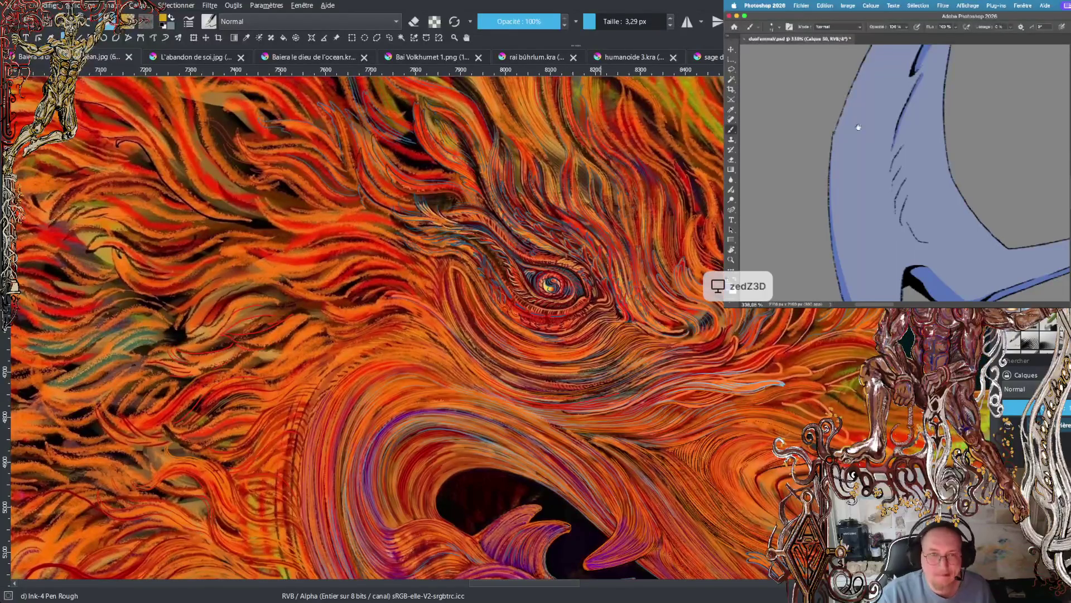
{"action": "scroll", "coordinate": [858, 127], "scroll_direction": "down", "scroll_amount": 5}
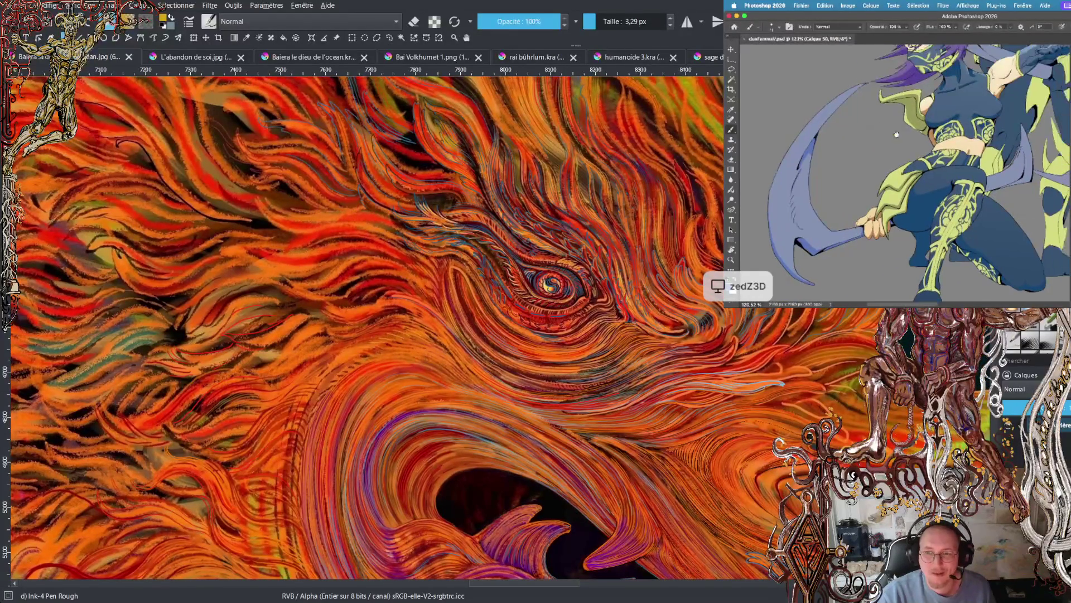
{"action": "scroll", "coordinate": [883, 127], "scroll_direction": "down", "scroll_amount": 2}
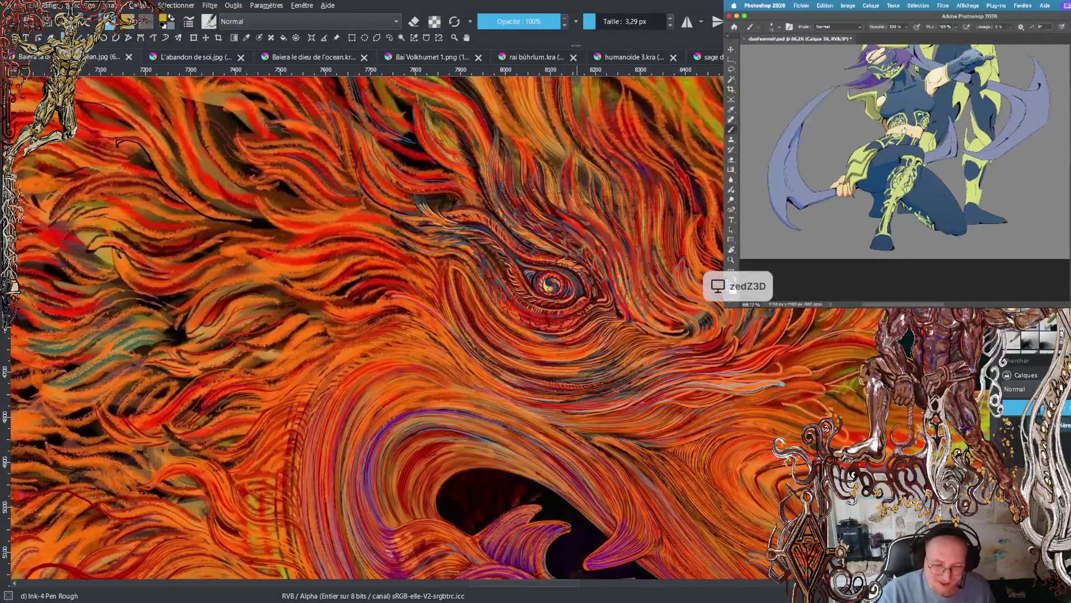
{"action": "scroll", "coordinate": [951, 135], "scroll_direction": "up", "scroll_amount": 4}
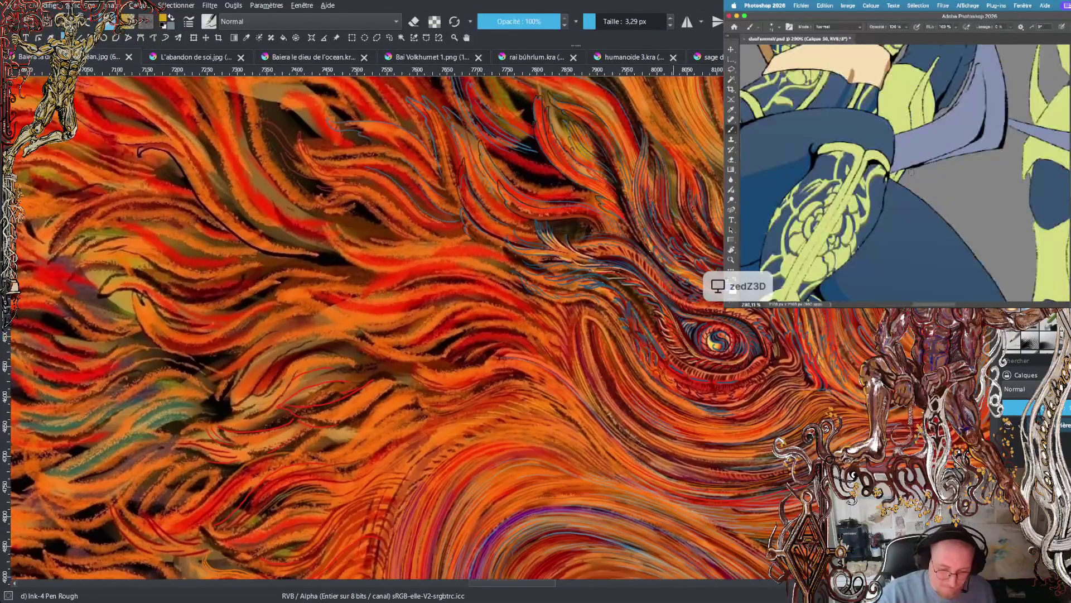
{"action": "mouse_move", "coordinate": [889, 174]}
{"action": "left_mouse_down"}
{"action": "mouse_move", "coordinate": [943, 154]}
{"action": "mouse_move", "coordinate": [987, 120]}
{"action": "left_mouse_up"}
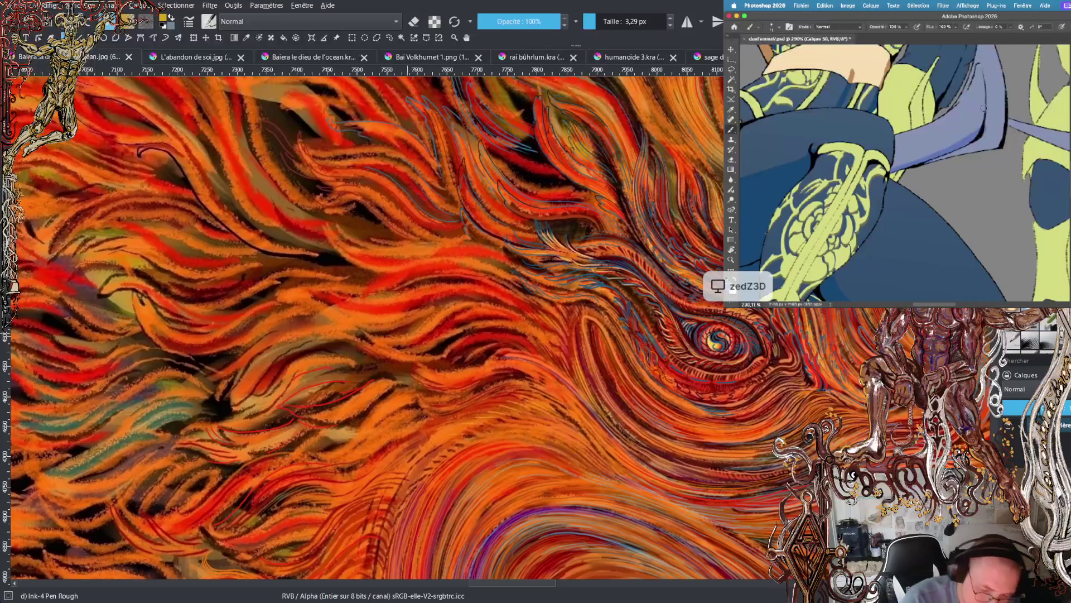
{"action": "key", "text": "e"}
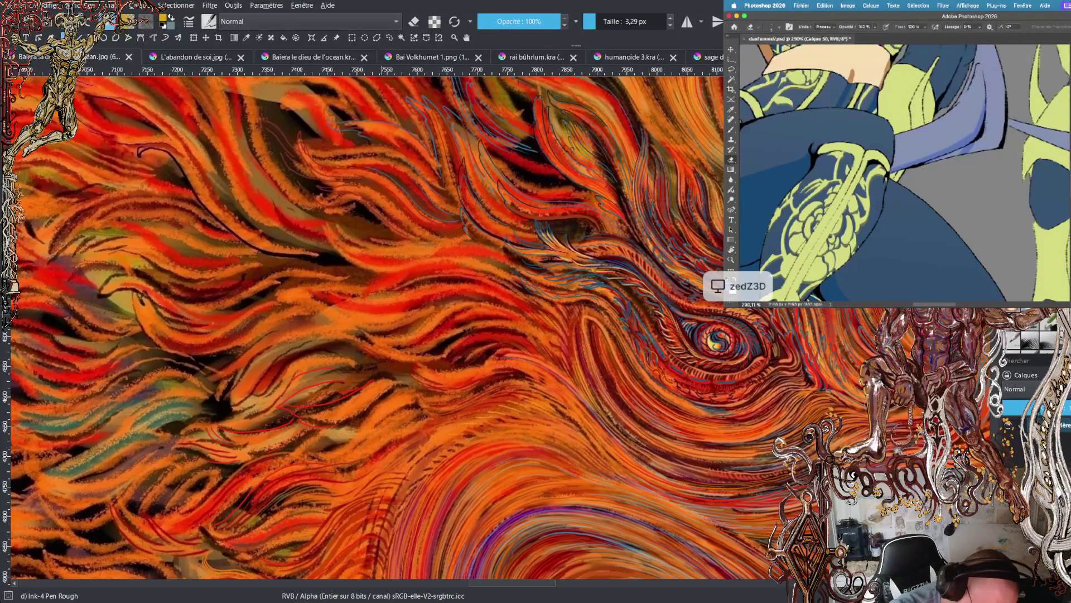
{"action": "left_click_drag", "start_coordinate": [968, 148], "coordinate": [957, 154]}
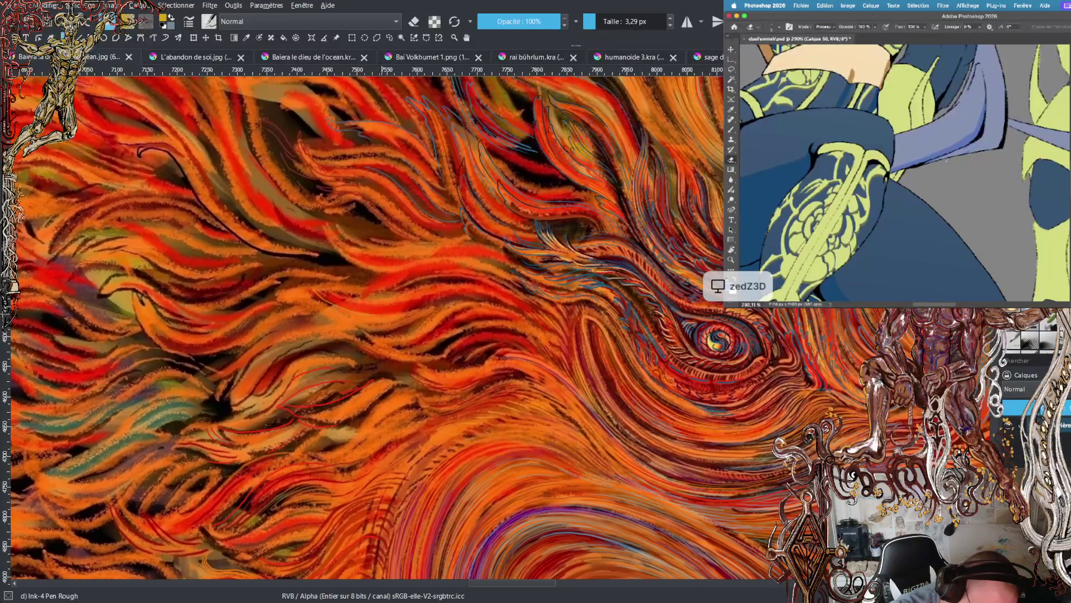
{"action": "key", "text": "b"}
- Add darker blue strokes along the blue shape's upper edge and the lavender shape's right edge
{"action": "scroll", "coordinate": [874, 186], "scroll_direction": "up", "scroll_amount": 3}
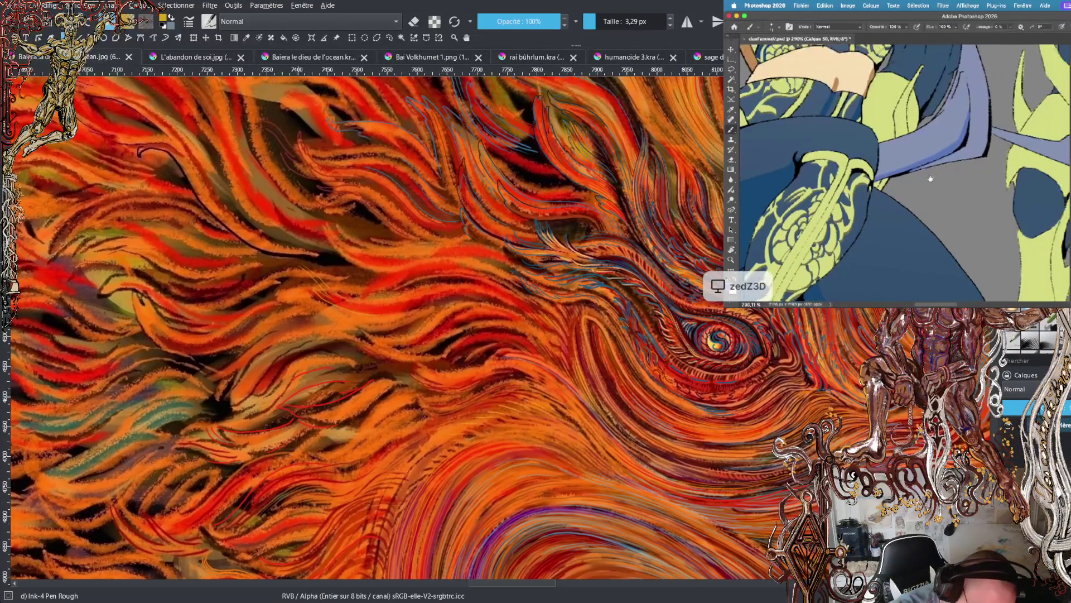
{"action": "mouse_move", "coordinate": [924, 172]}
{"action": "left_mouse_down"}
{"action": "mouse_move", "coordinate": [1002, 136]}
{"action": "mouse_move", "coordinate": [993, 125]}
{"action": "mouse_move", "coordinate": [1013, 132]}
{"action": "left_mouse_up"}
{"action": "mouse_move", "coordinate": [999, 90]}
{"action": "left_mouse_down"}
{"action": "mouse_move", "coordinate": [984, 149]}
{"action": "mouse_move", "coordinate": [932, 162]}
{"action": "mouse_move", "coordinate": [949, 183]}
{"action": "left_mouse_up"}
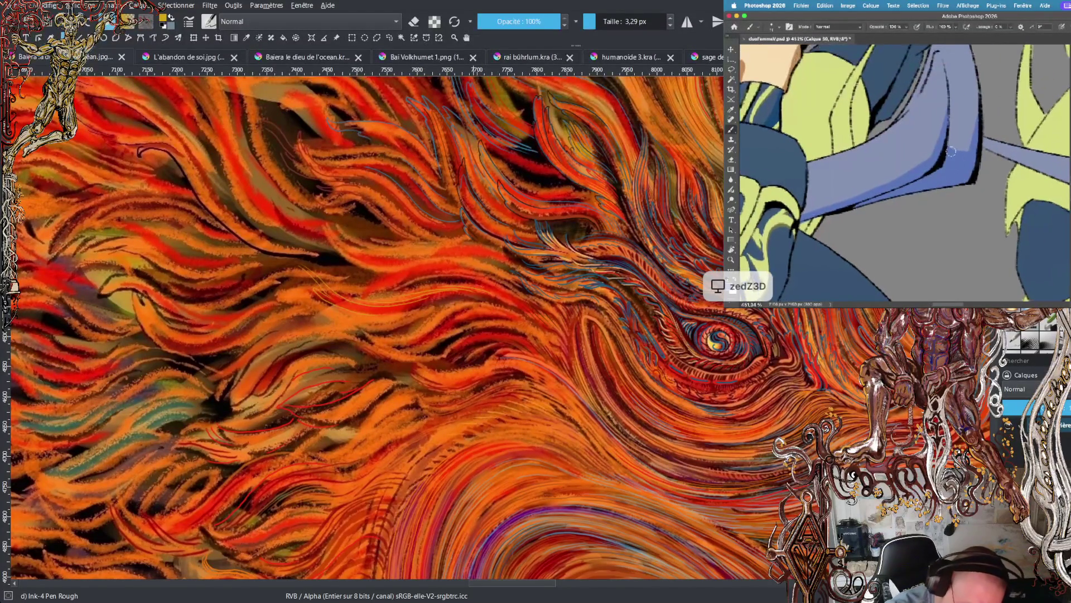
{"action": "scroll", "coordinate": [961, 166], "scroll_direction": "down", "scroll_amount": 2}
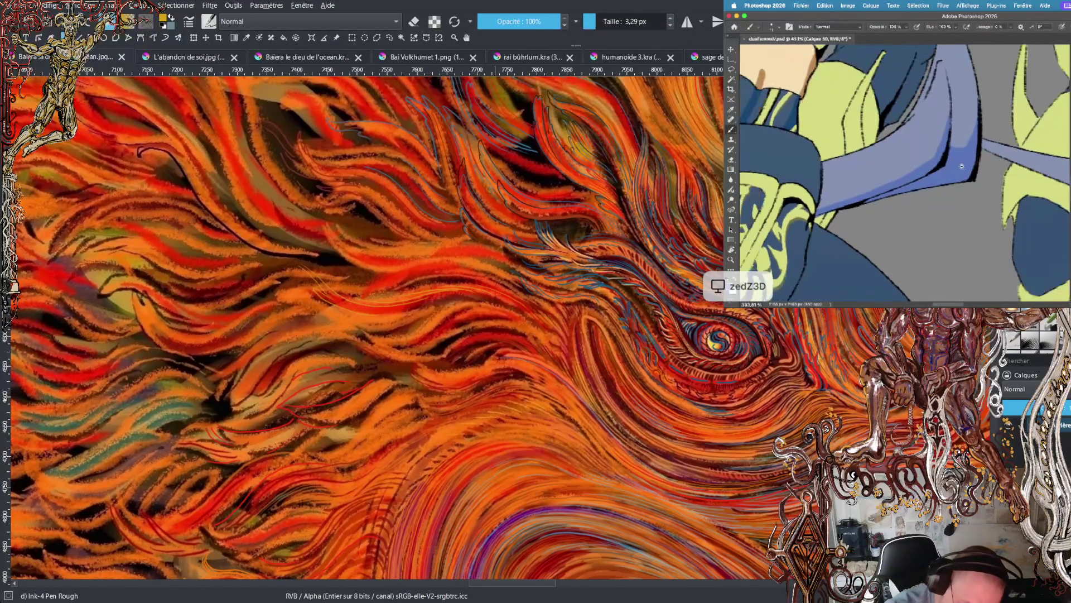
{"action": "scroll", "coordinate": [961, 166], "scroll_direction": "down", "scroll_amount": 3}
{"action": "left_click_drag", "start_coordinate": [951, 99], "coordinate": [943, 118]}
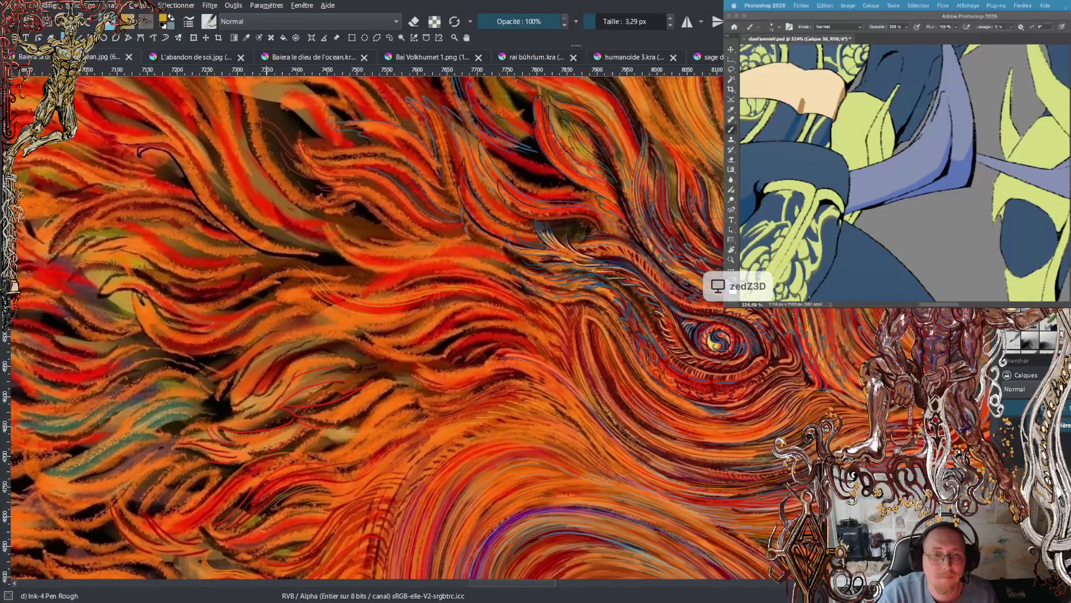
{"action": "left_click", "coordinate": [967, 175]}
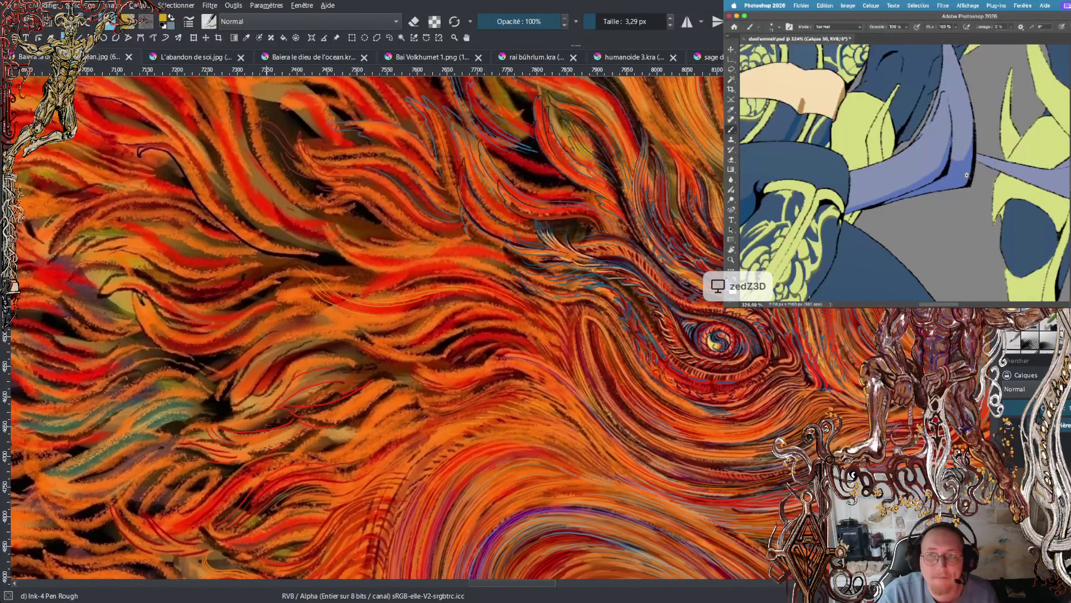
- Zoom out to view the whole armored character, then zoom in on its masked face
{"action": "scroll", "coordinate": [967, 175], "scroll_direction": "down", "scroll_amount": 5}
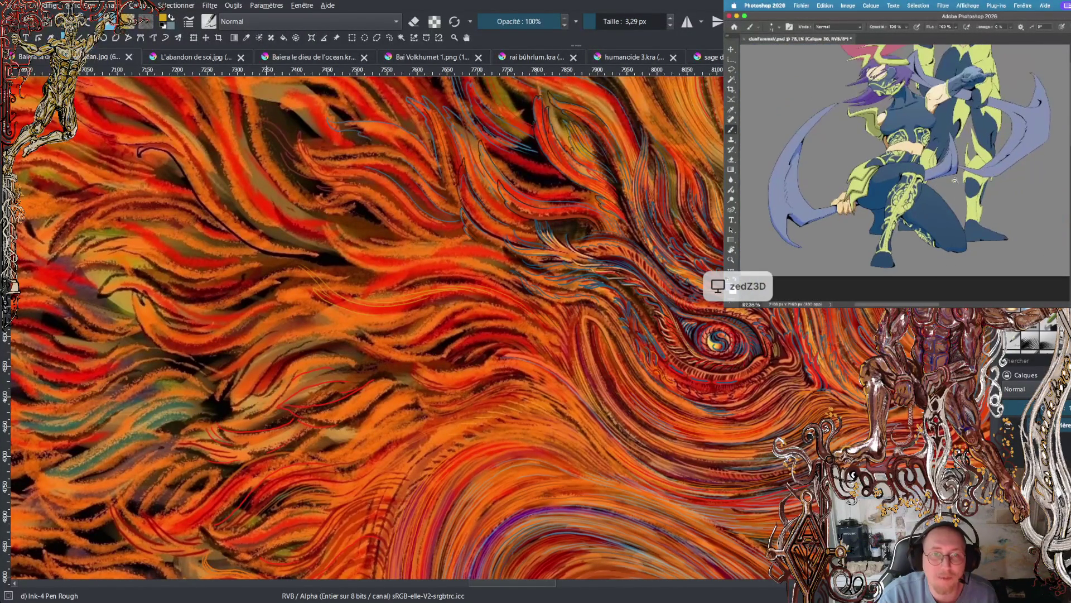
{"action": "scroll", "coordinate": [955, 181], "scroll_direction": "up", "scroll_amount": 5}
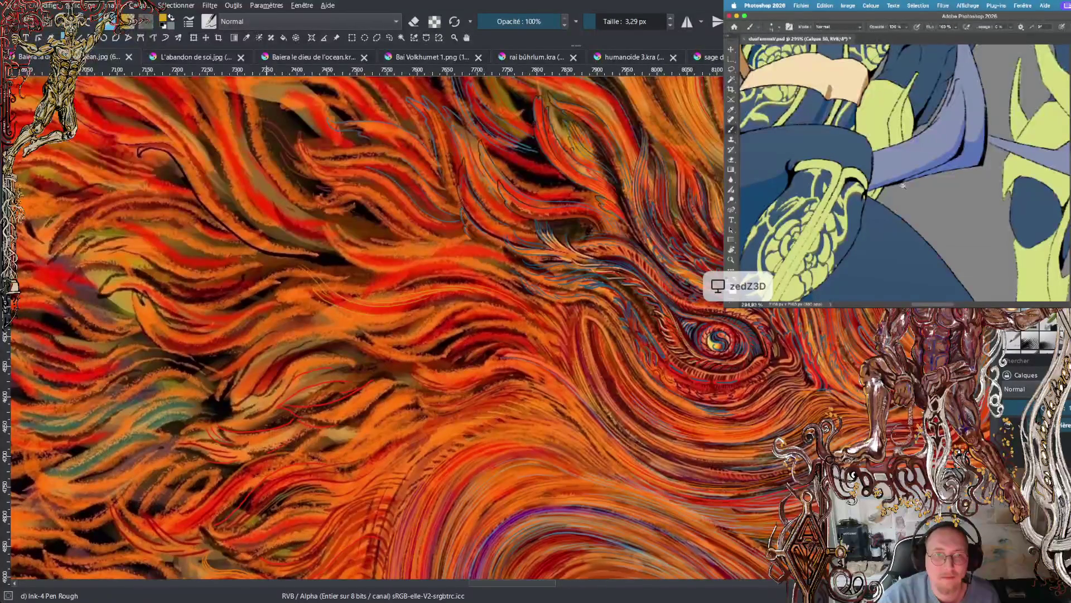
{"action": "scroll", "coordinate": [903, 185], "scroll_direction": "down", "scroll_amount": 5}
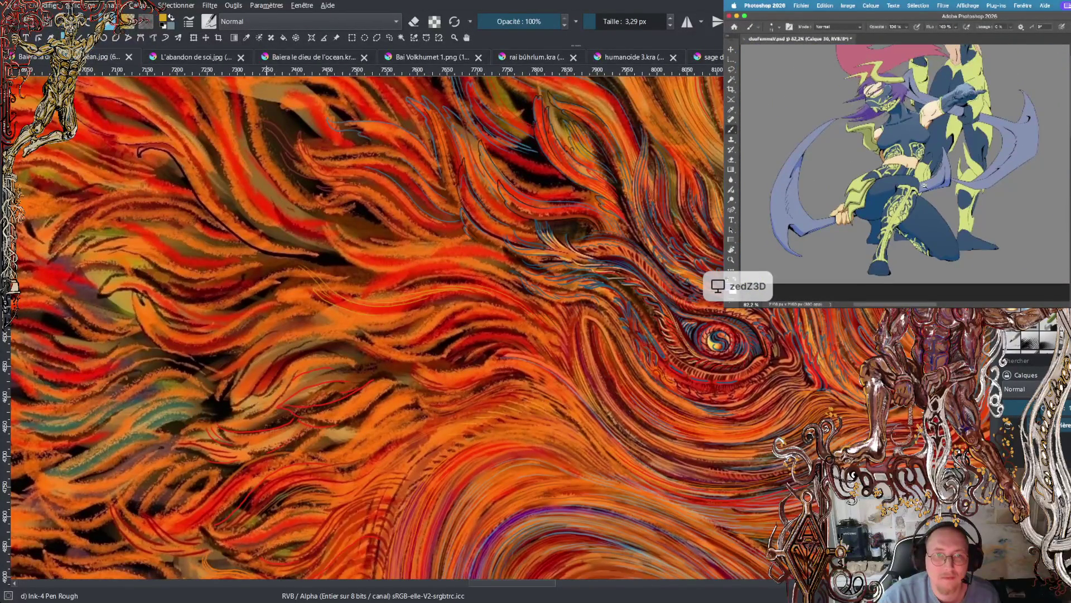
{"action": "scroll", "coordinate": [926, 184], "scroll_direction": "down", "scroll_amount": 2}
{"action": "scroll", "coordinate": [918, 151], "scroll_direction": "up", "scroll_amount": 1}
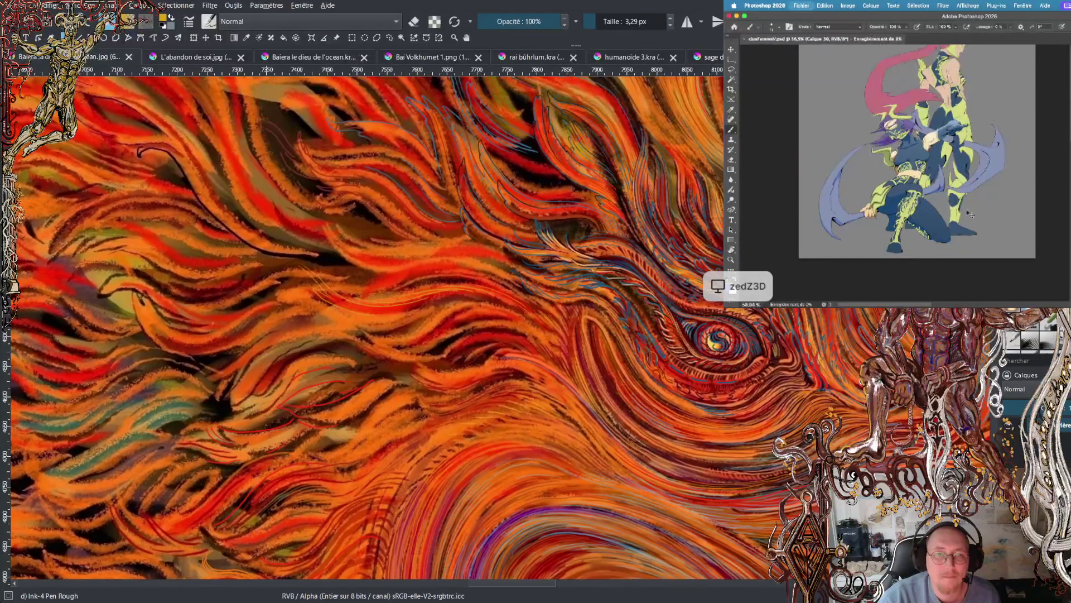
{"action": "scroll", "coordinate": [943, 211], "scroll_direction": "up", "scroll_amount": 2}
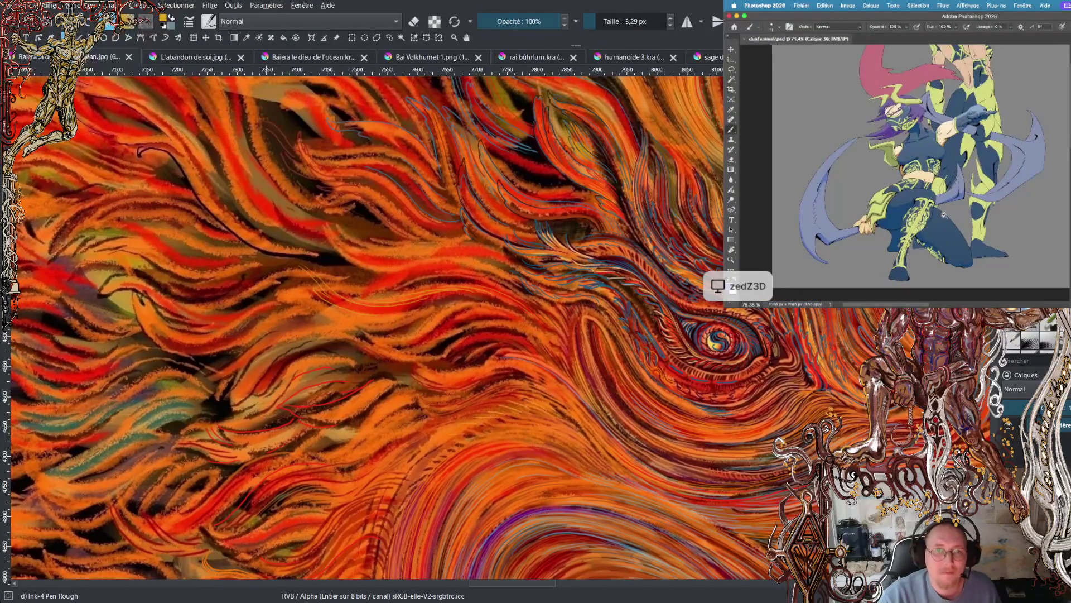
{"action": "scroll", "coordinate": [944, 210], "scroll_direction": "up", "scroll_amount": 2}
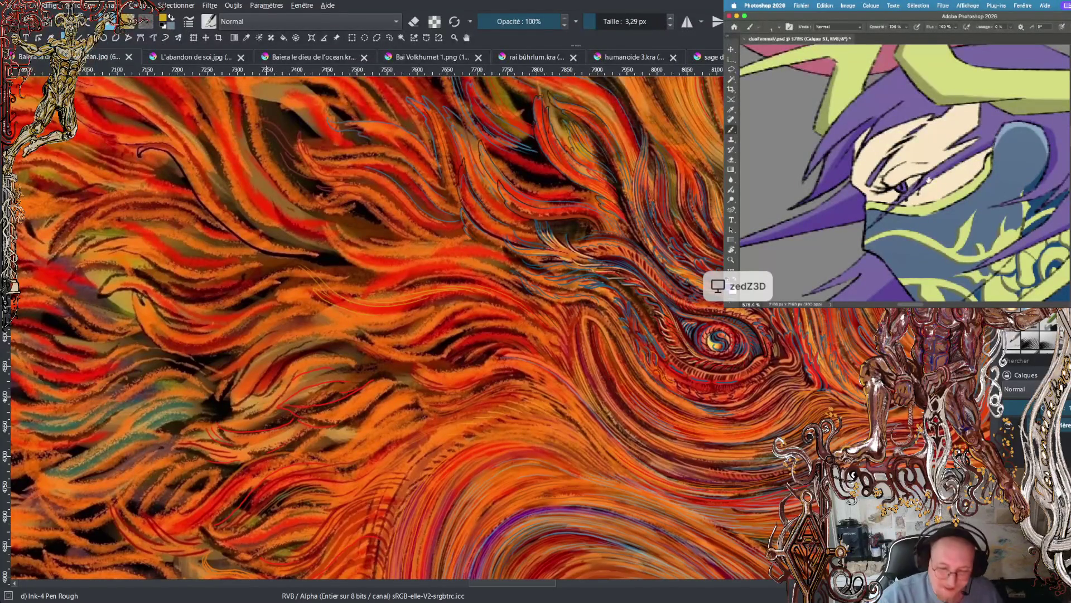
- Zoom out, pan to the dragon's eye and fanged mouth, and zoom back in
{"action": "scroll", "coordinate": [658, 296], "scroll_direction": "down", "scroll_amount": 3}
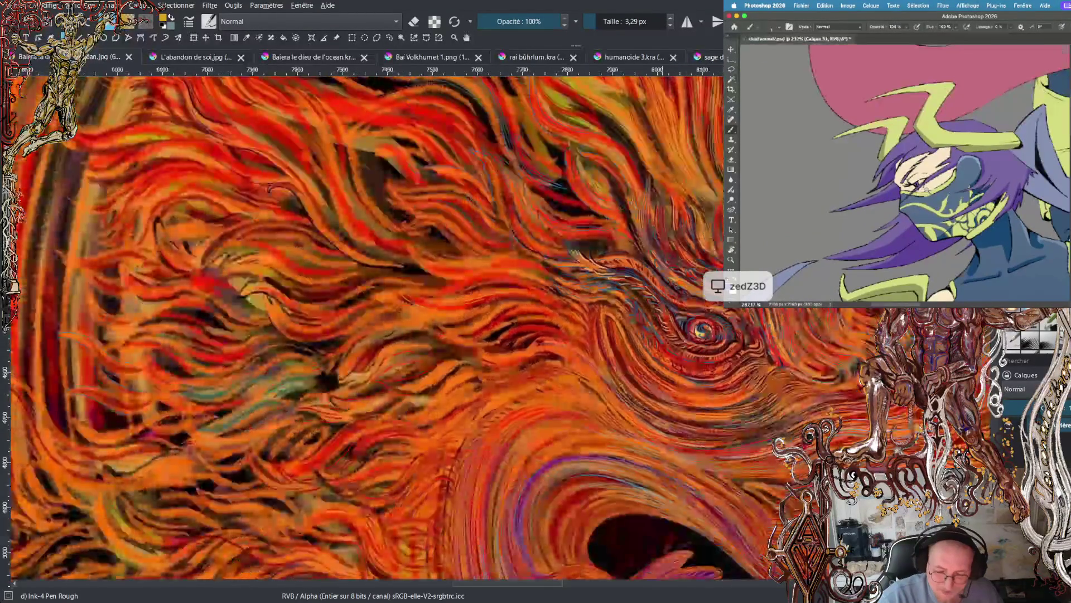
{"action": "mouse_move", "coordinate": [558, 335]}
{"action": "left_mouse_down"}
{"action": "mouse_move", "coordinate": [426, 233]}
{"action": "mouse_move", "coordinate": [414, 257]}
{"action": "mouse_move", "coordinate": [359, 197]}
{"action": "mouse_move", "coordinate": [240, 145]}
{"action": "left_mouse_up"}
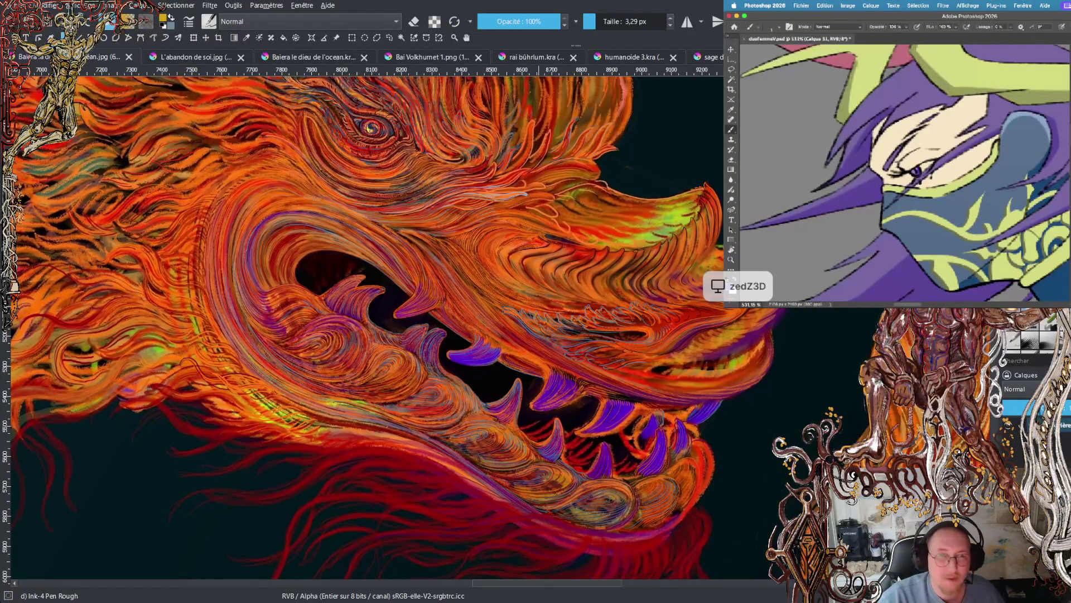
{"action": "scroll", "coordinate": [558, 323], "scroll_direction": "up", "scroll_amount": 4}
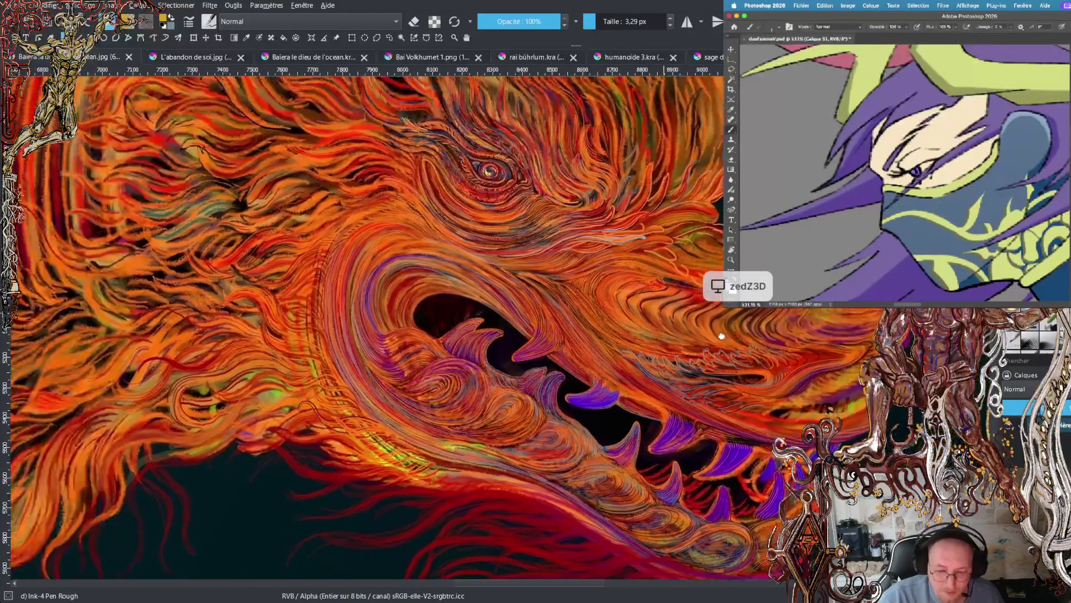
{"action": "scroll", "coordinate": [496, 309], "scroll_direction": "up", "scroll_amount": 3}
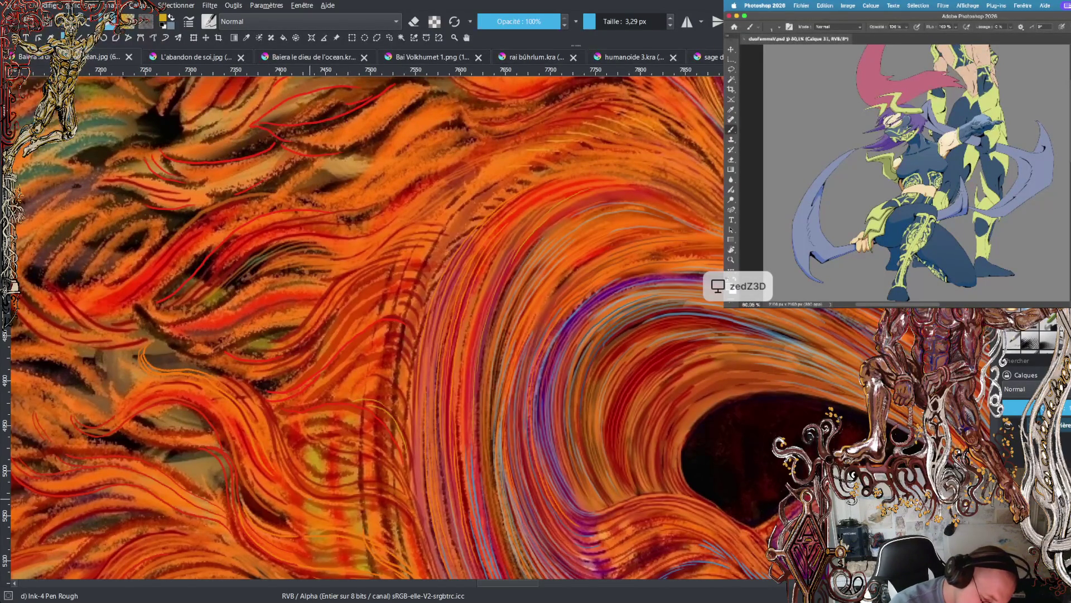
- Paint four short, thin light strands into the dragon's orange fur with the Ink-4 Pen Rough brush
{"action": "left_click_drag", "start_coordinate": [282, 477], "coordinate": [273, 441]}
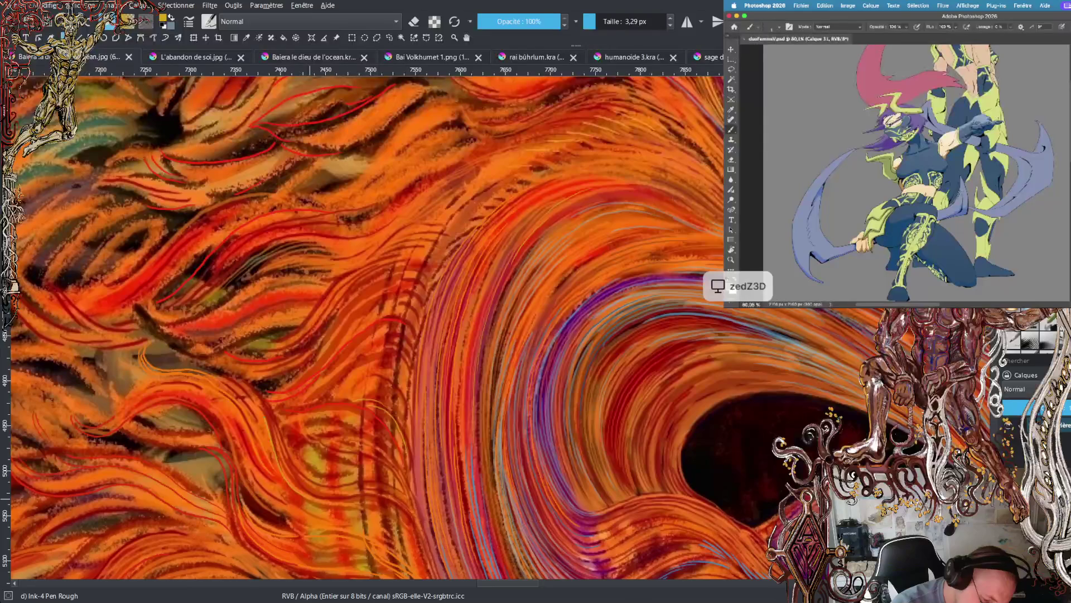
{"action": "left_click_drag", "start_coordinate": [251, 390], "coordinate": [221, 370]}
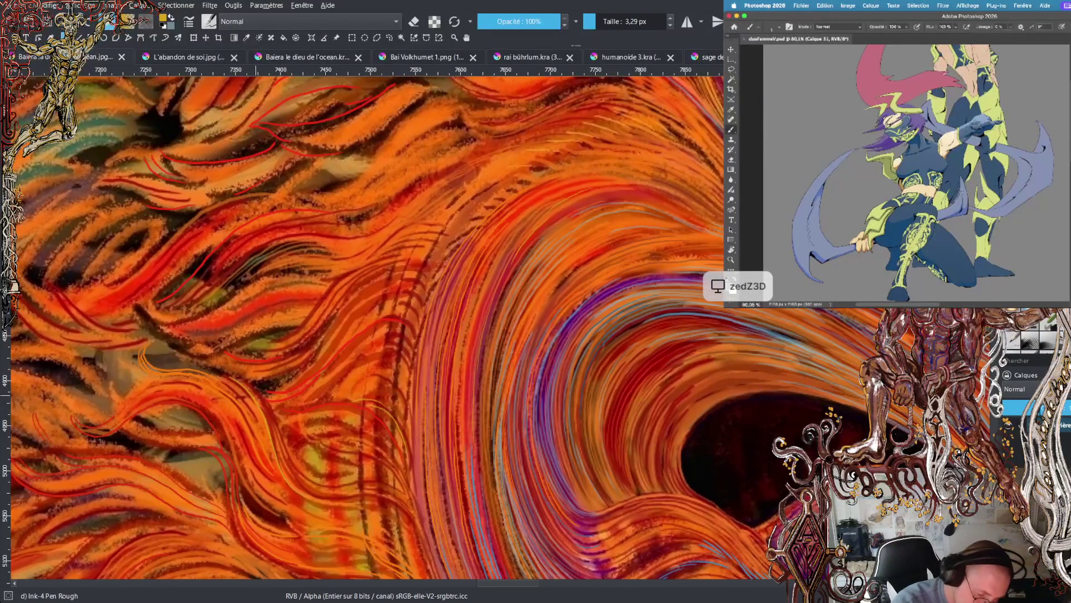
{"action": "left_click_drag", "start_coordinate": [223, 370], "coordinate": [198, 366]}
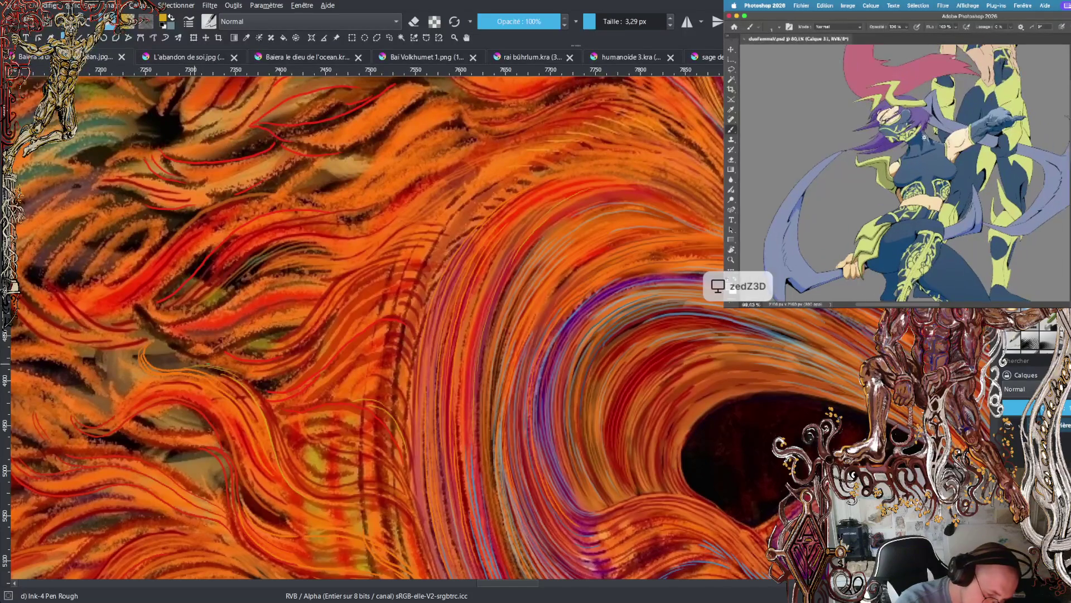
{"action": "left_click_drag", "start_coordinate": [298, 370], "coordinate": [280, 375]}
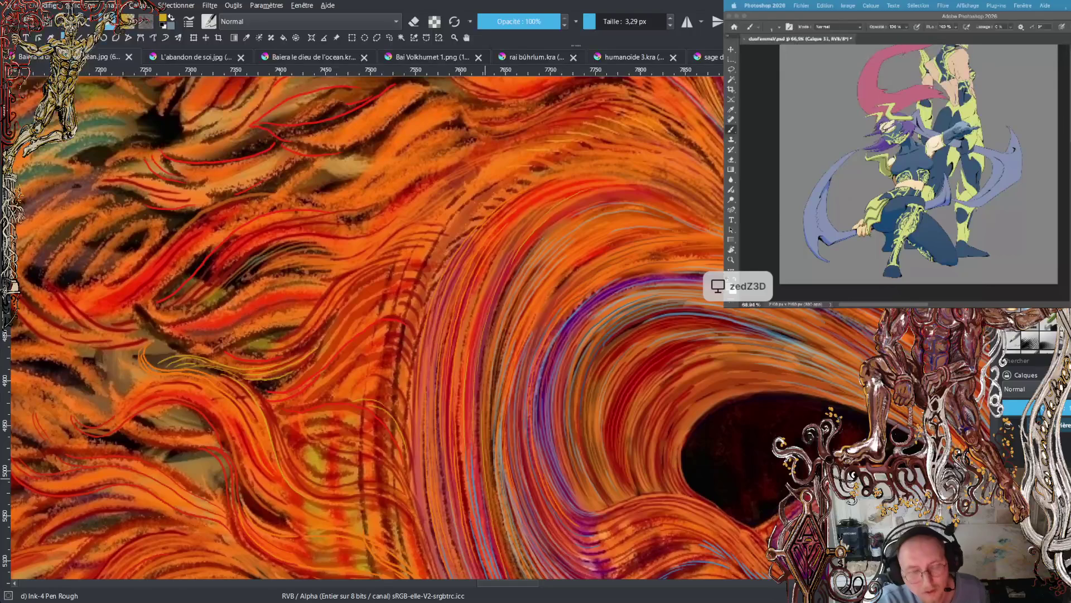
{"action": "left_click", "coordinate": [1061, 17]}
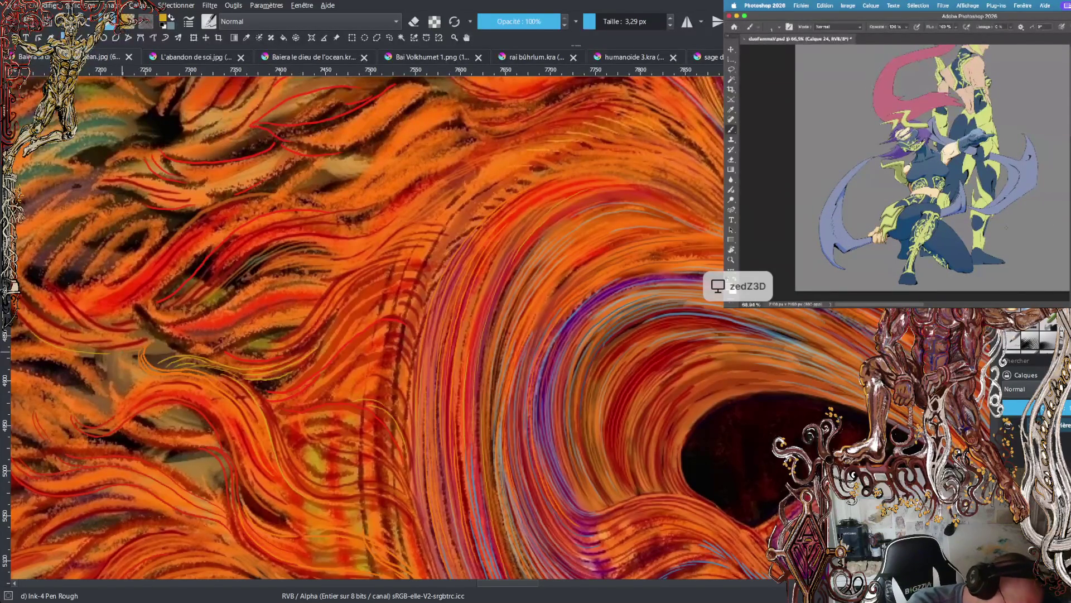
- Draw two thin yellow fur strands along the mane's left edge
{"action": "mouse_move", "coordinate": [104, 335]}
{"action": "left_mouse_down"}
{"action": "mouse_move", "coordinate": [23, 275]}
{"action": "mouse_move", "coordinate": [101, 328]}
{"action": "left_mouse_up"}
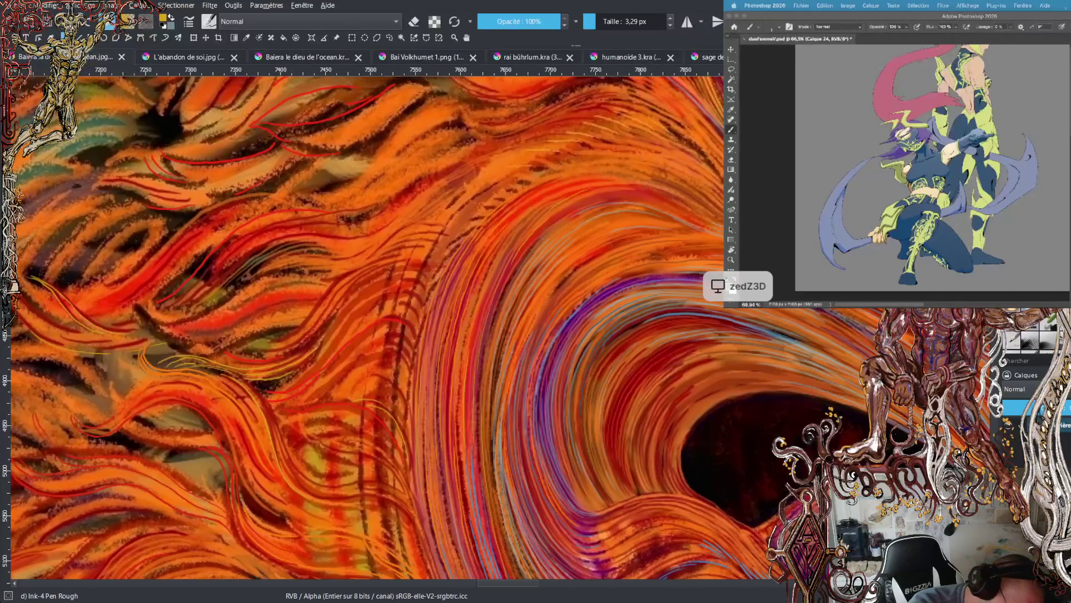
{"action": "mouse_move", "coordinate": [57, 288]}
{"action": "left_mouse_down"}
{"action": "mouse_move", "coordinate": [125, 333]}
{"action": "mouse_move", "coordinate": [47, 323]}
{"action": "mouse_move", "coordinate": [19, 304]}
{"action": "mouse_move", "coordinate": [74, 329]}
{"action": "left_mouse_up"}
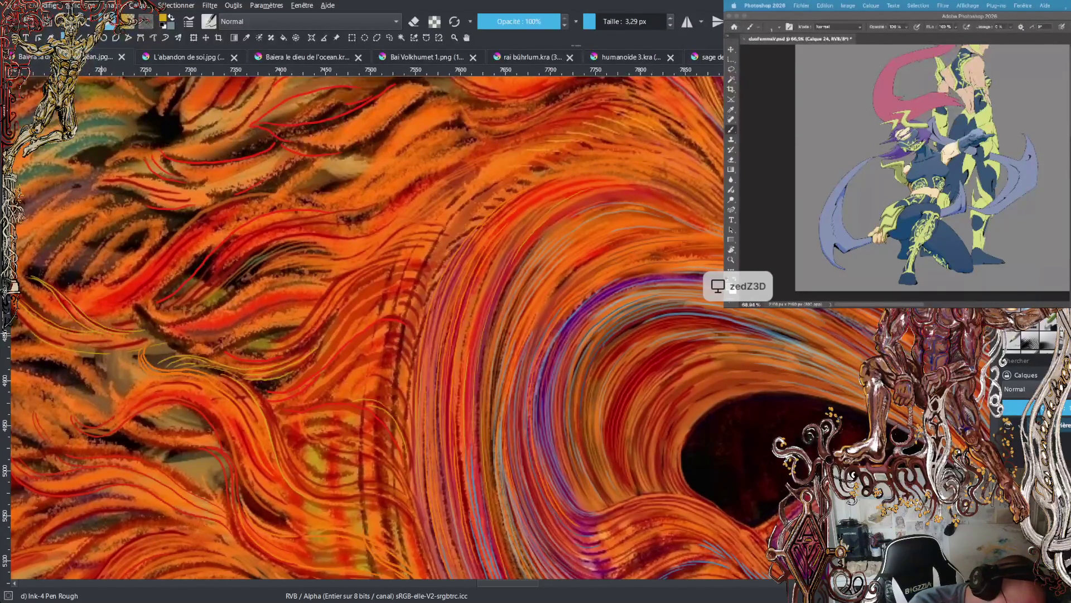
- Zoom out twice to see the whole dragon, zoom in once, and scroll right to its head
{"action": "key", "text": "minus"}
{"action": "key", "text": "minus"}
{"action": "key", "text": "minus"}
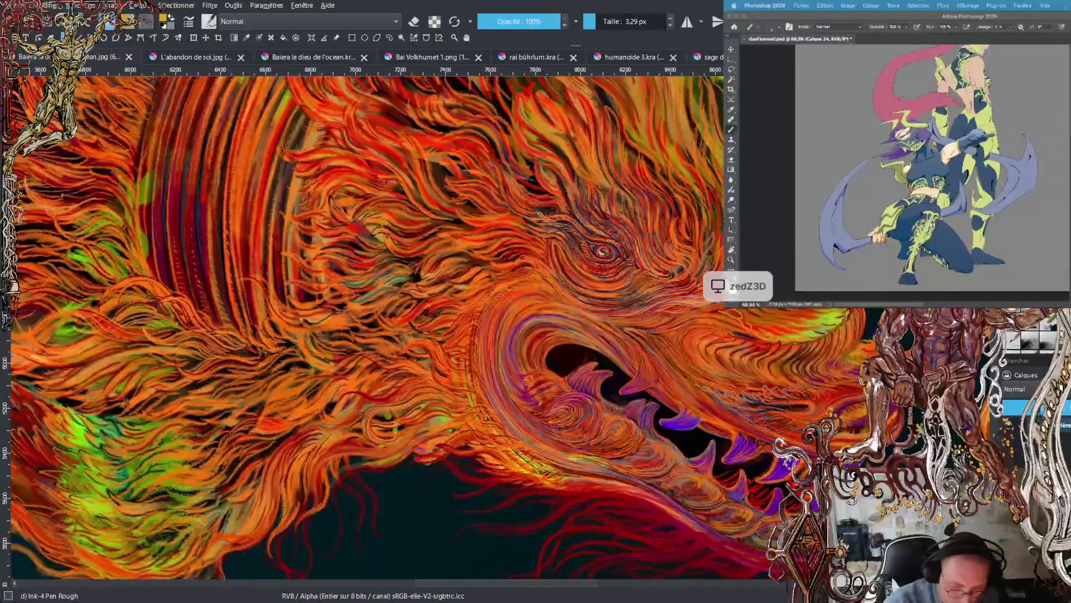
{"action": "key", "text": "minus"}
{"action": "key", "text": "minus"}
{"action": "key", "text": "minus"}
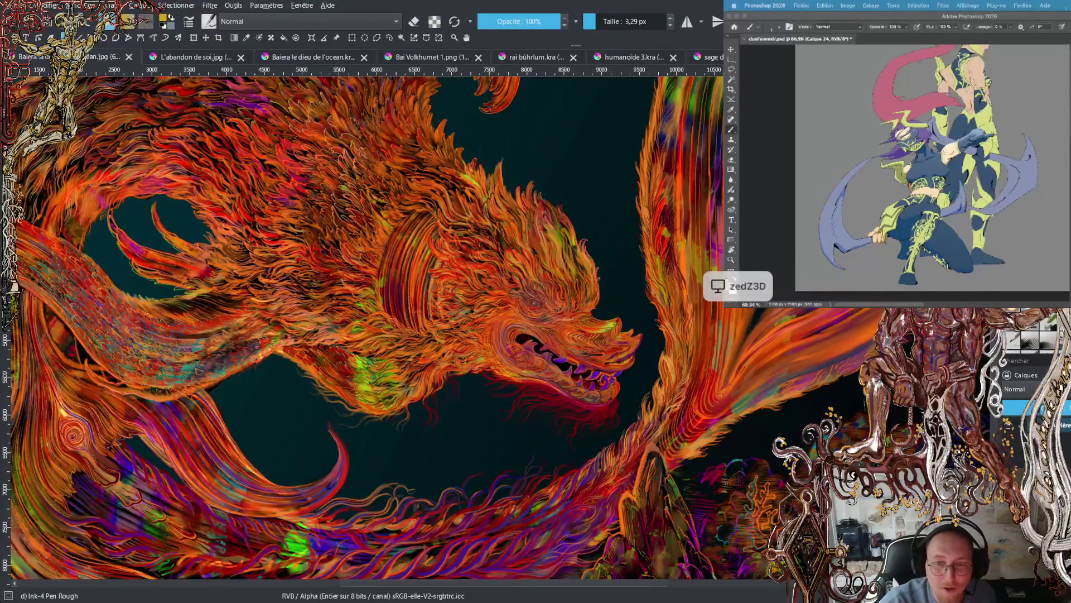
{"action": "key", "text": "plus"}
{"action": "key", "text": "plus"}
{"action": "key", "text": "plus"}
{"action": "key", "text": "plus"}
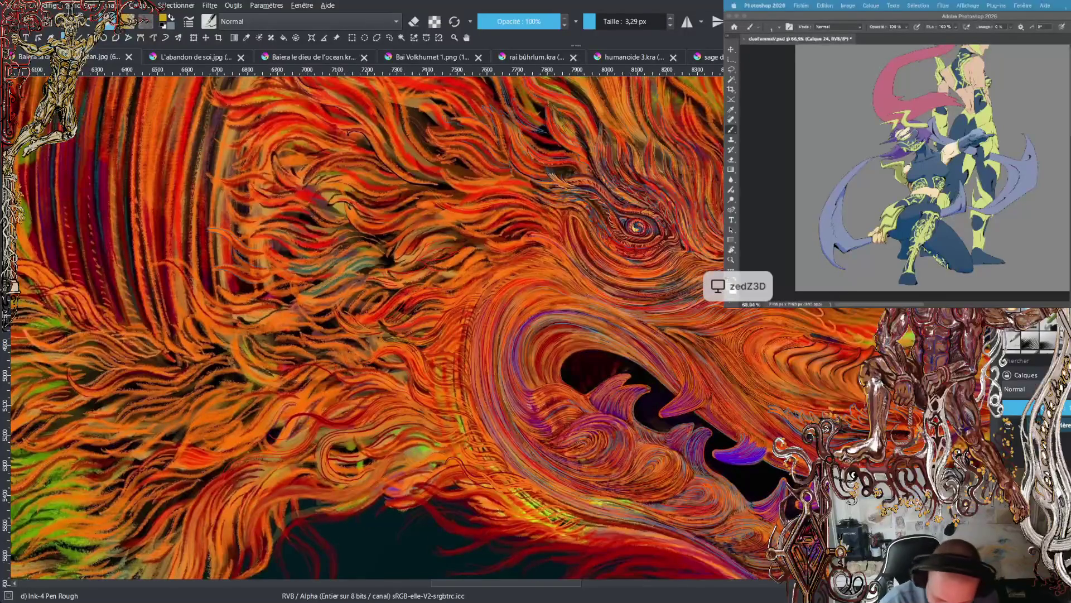
{"action": "left_click_drag", "start_coordinate": [581, 584], "coordinate": [605, 590]}
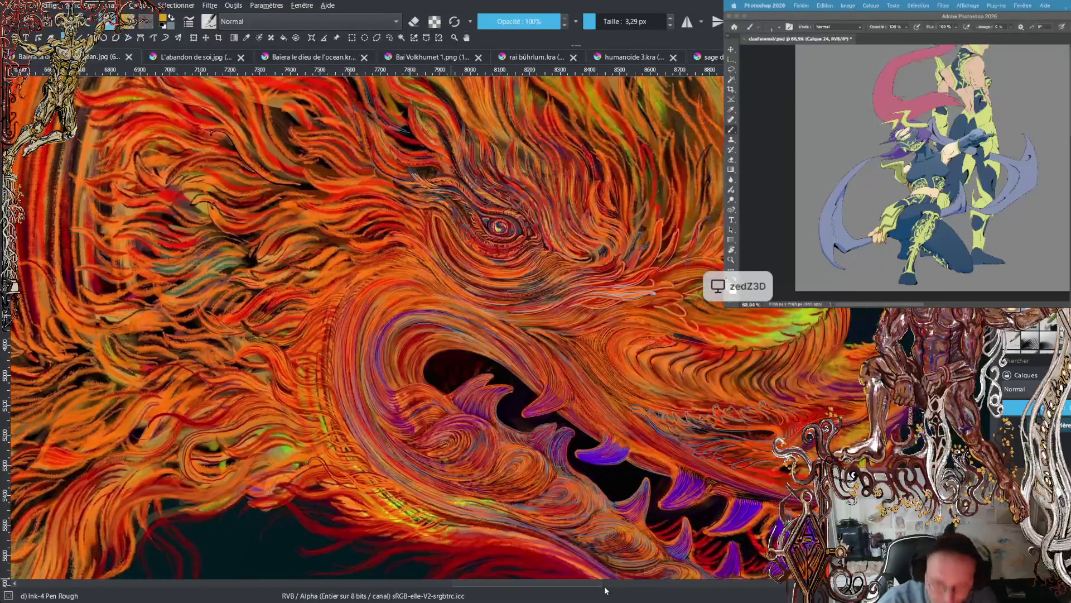
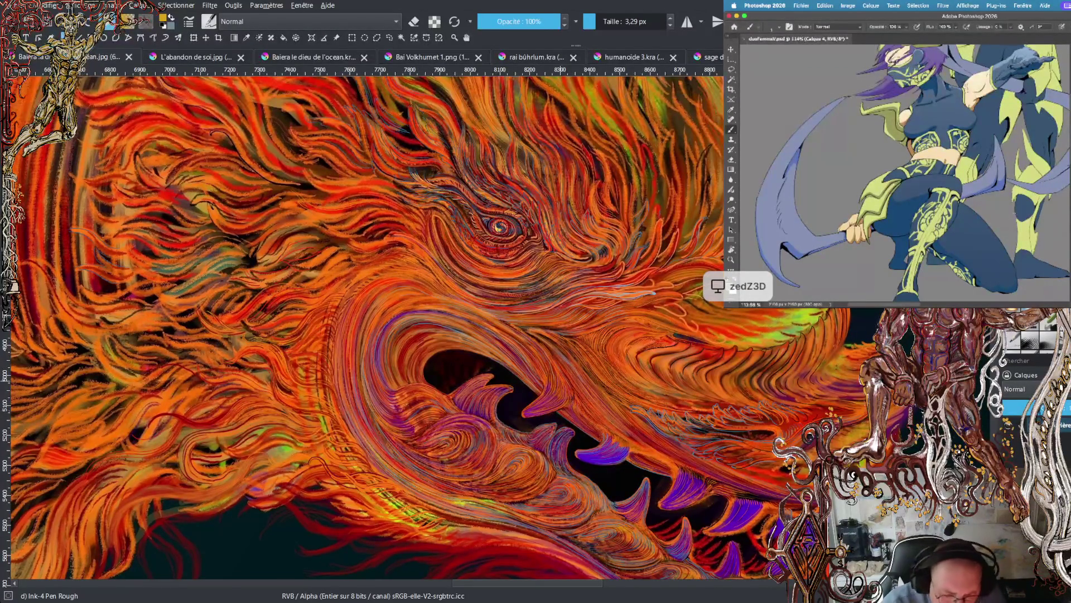
- Clear the selection on the Photoshop reference figure and adjust its view
{"action": "scroll", "coordinate": [391, 329], "scroll_direction": "up", "scroll_amount": 5}
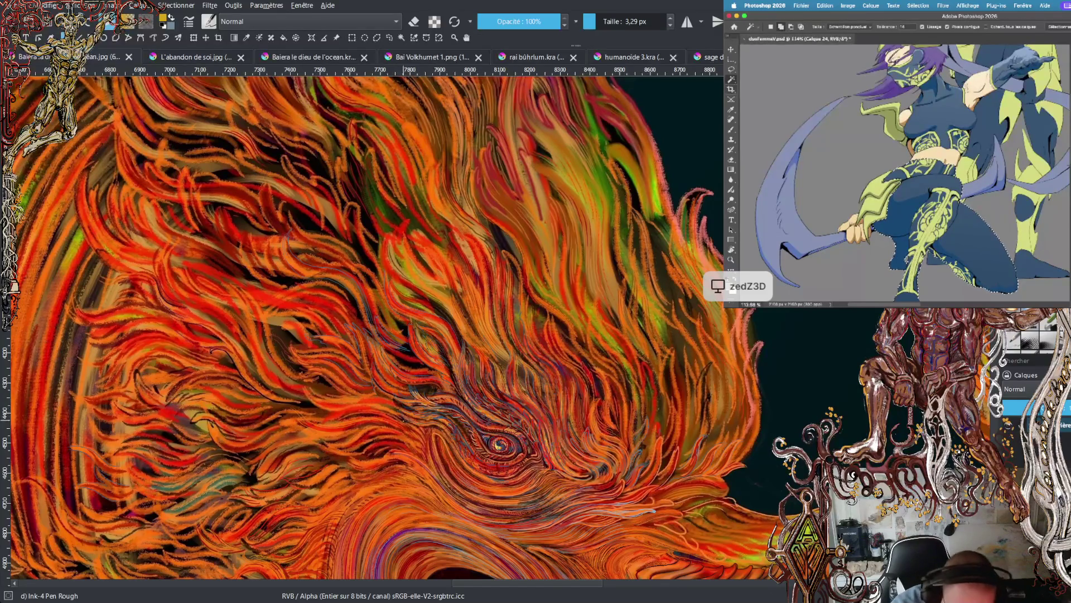
{"action": "scroll", "coordinate": [500, 326], "scroll_direction": "up", "scroll_amount": 3}
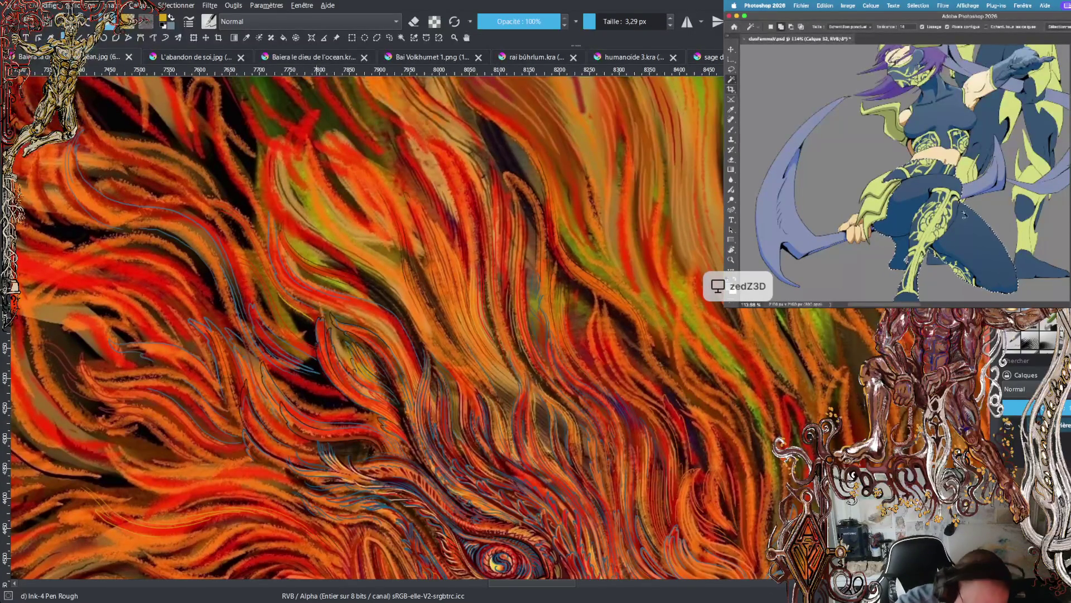
{"action": "right_click", "coordinate": [965, 215]}
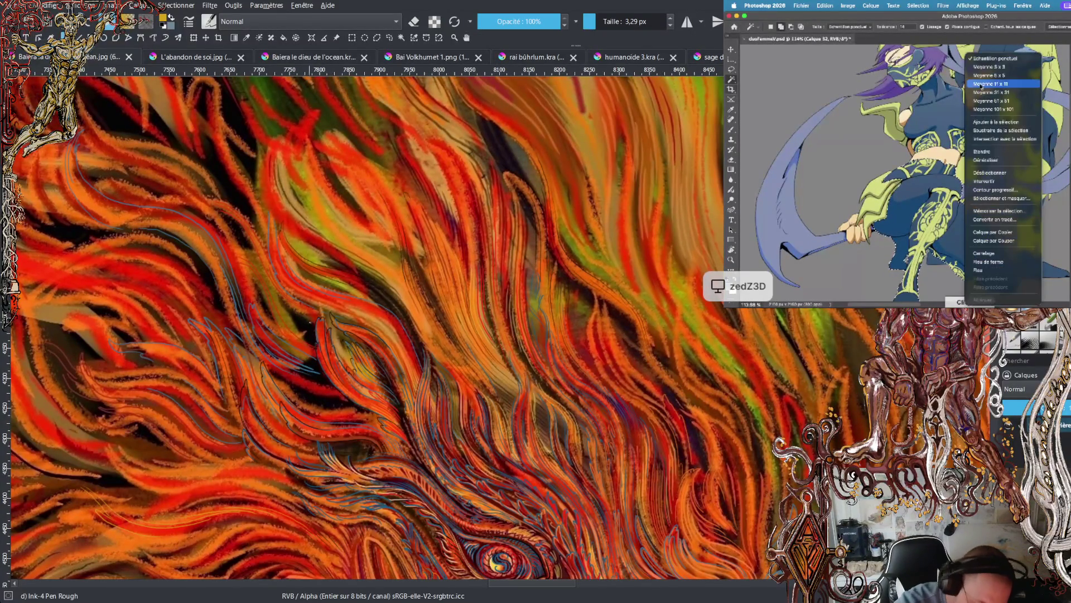
{"action": "left_click", "coordinate": [990, 173]}
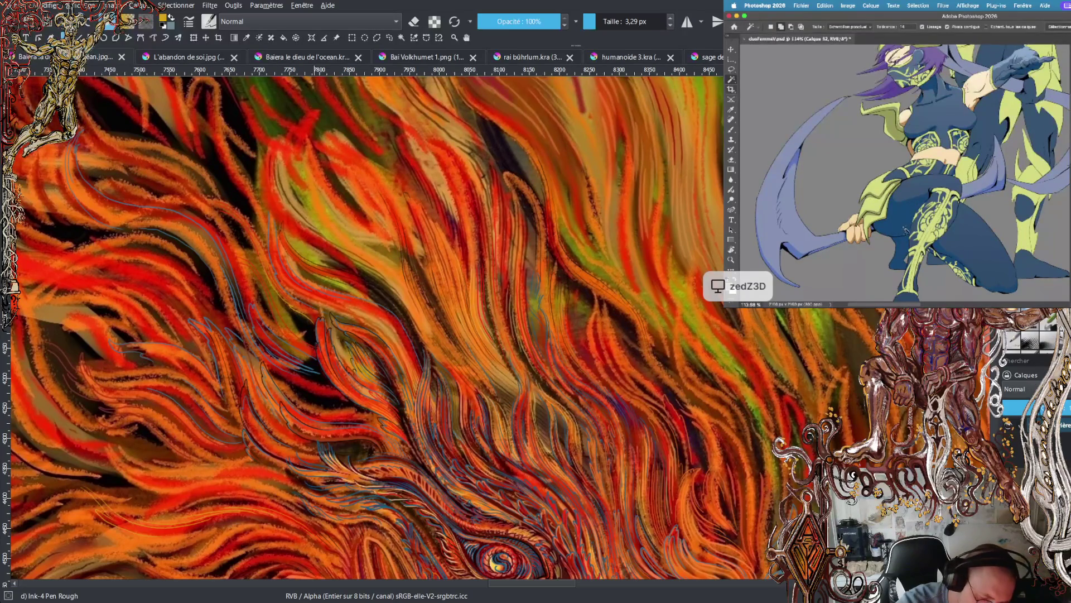
{"action": "left_click_drag", "start_coordinate": [1029, 230], "coordinate": [896, 226]}
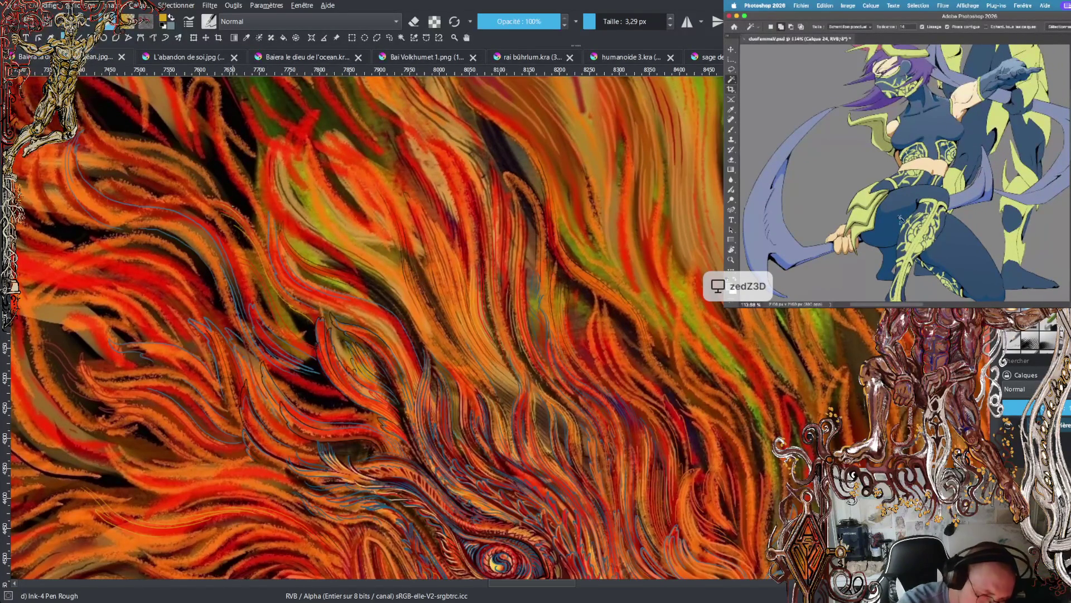
{"action": "left_click_drag", "start_coordinate": [901, 222], "coordinate": [928, 184]}
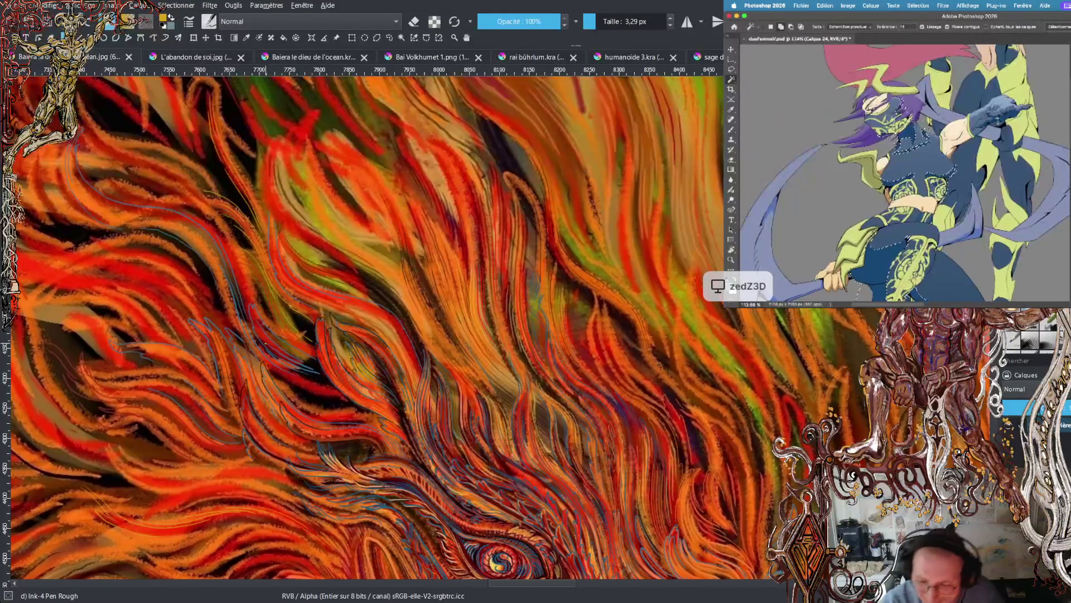
{"action": "scroll", "coordinate": [391, 329], "scroll_direction": "down", "scroll_amount": 10}
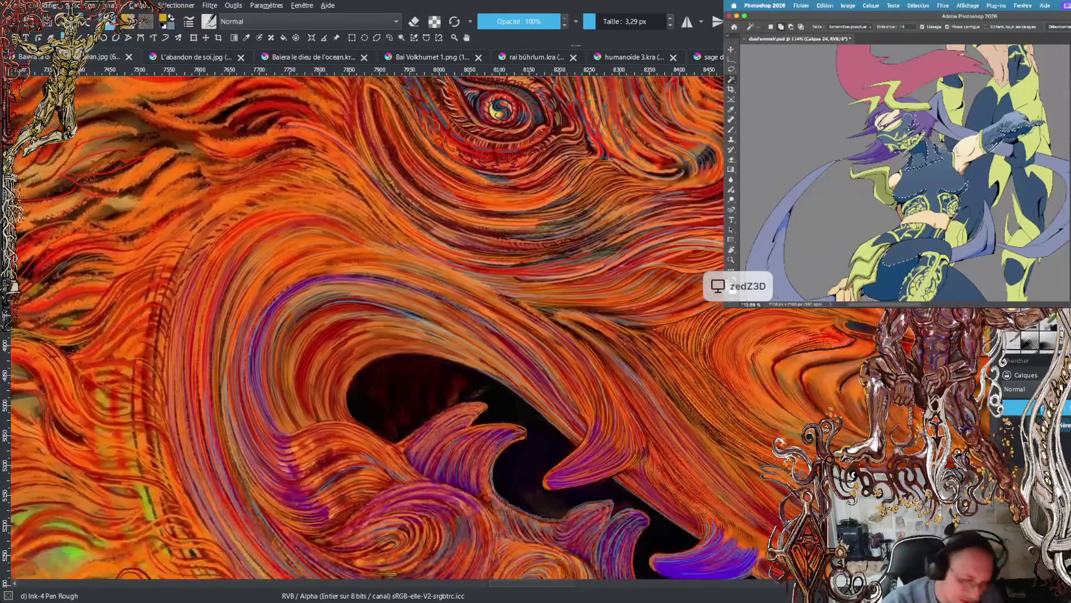
{"action": "scroll", "coordinate": [391, 329], "scroll_direction": "up", "scroll_amount": 4}
{"action": "scroll", "coordinate": [390, 330], "scroll_direction": "down", "scroll_amount": 1}
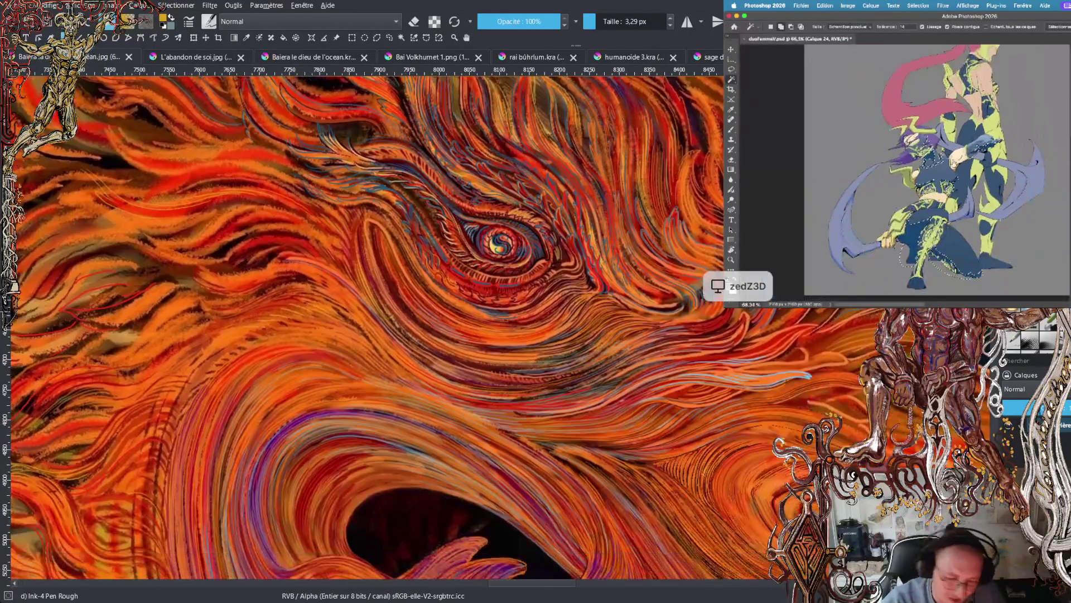
{"action": "left_click_drag", "start_coordinate": [570, 590], "coordinate": [585, 590]}
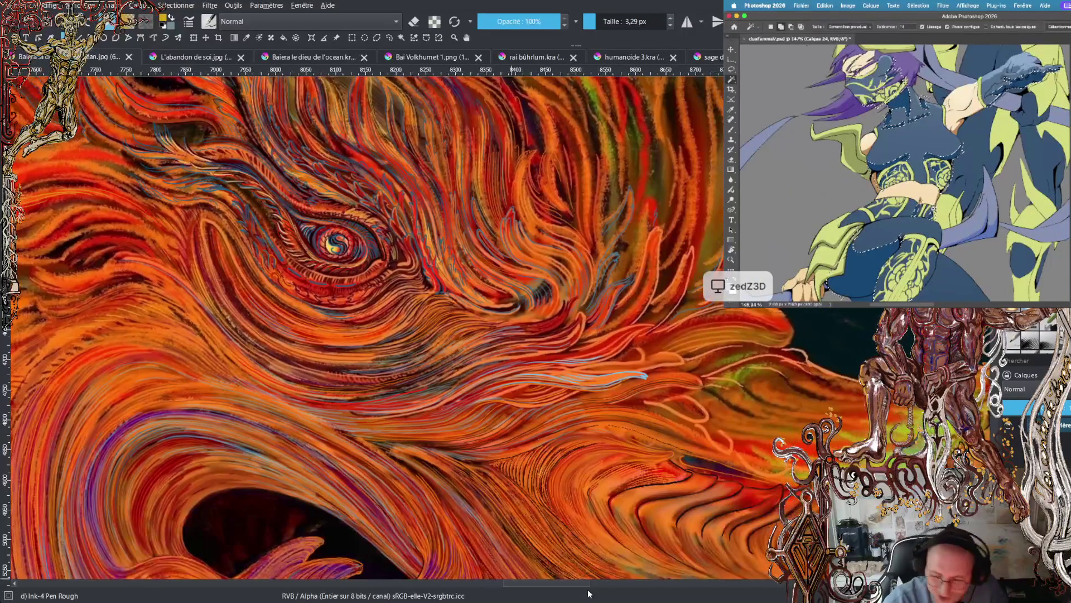
{"action": "scroll", "coordinate": [390, 329], "scroll_direction": "down", "scroll_amount": 4}
{"action": "scroll", "coordinate": [390, 329], "scroll_direction": "up", "scroll_amount": 1}
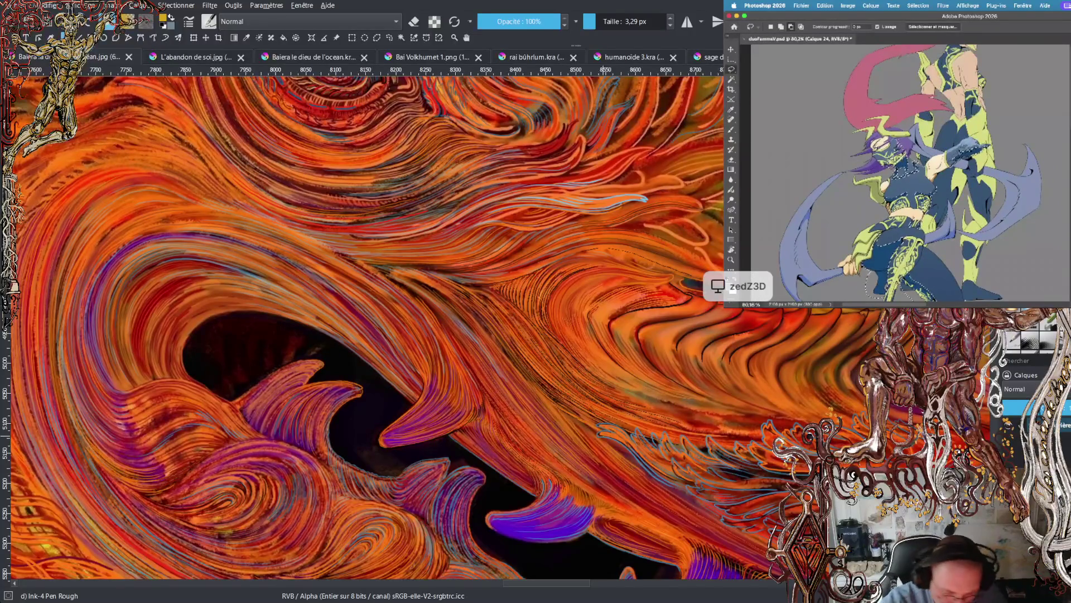
{"action": "scroll", "coordinate": [501, 211], "scroll_direction": "up", "scroll_amount": 4}
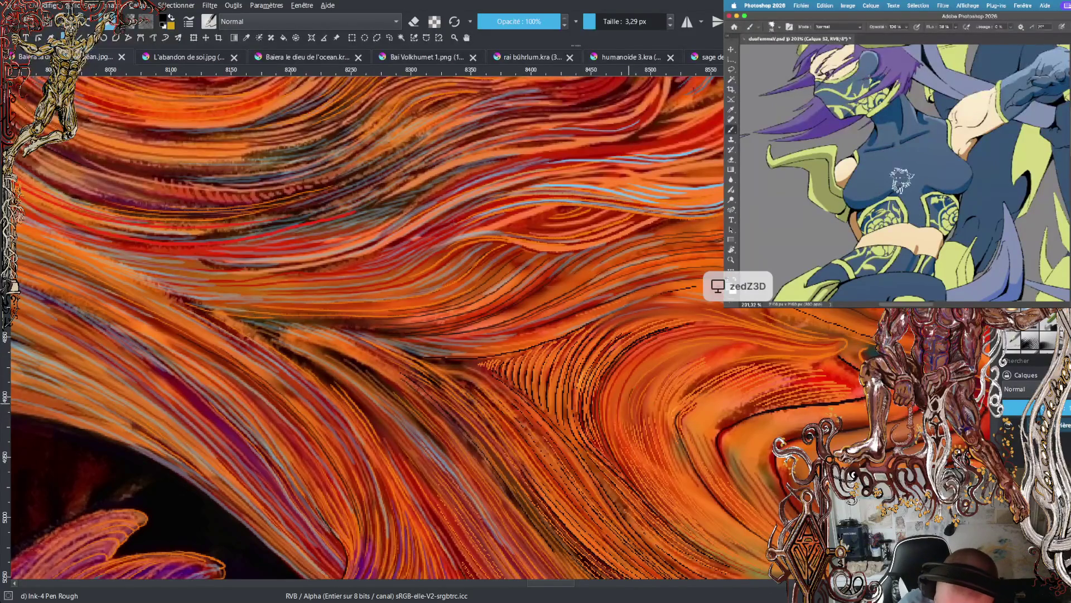
- Sample black from a hair line and set the brush size to 2.87 px
{"action": "left_click", "coordinate": [666, 345], "text": "ctrl"}
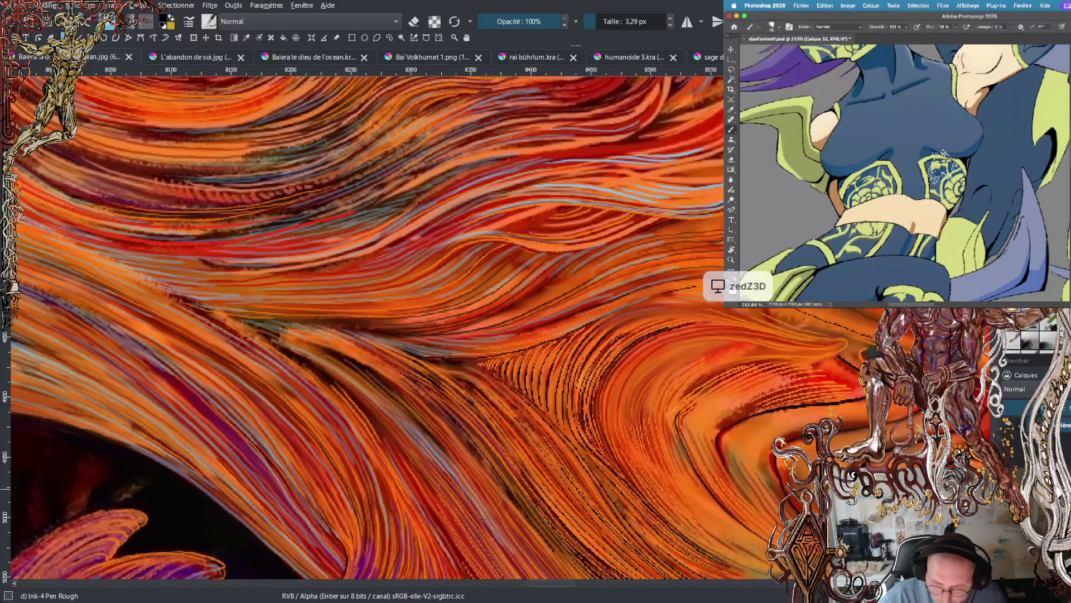
{"action": "key", "text": "alt+Tab"}
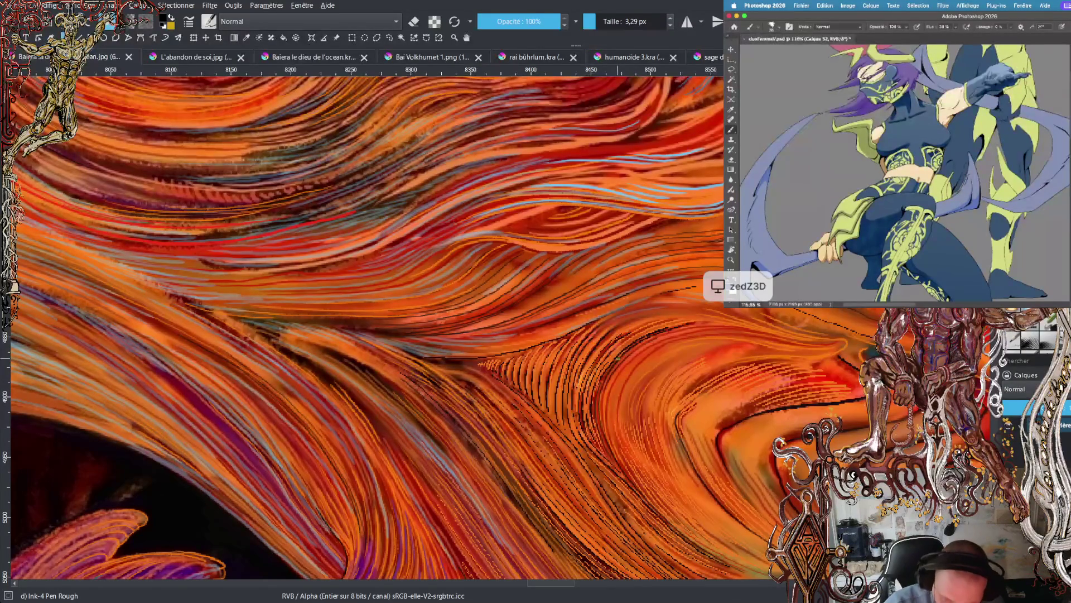
{"action": "left_click_drag", "start_coordinate": [597, 21], "coordinate": [593, 21]}
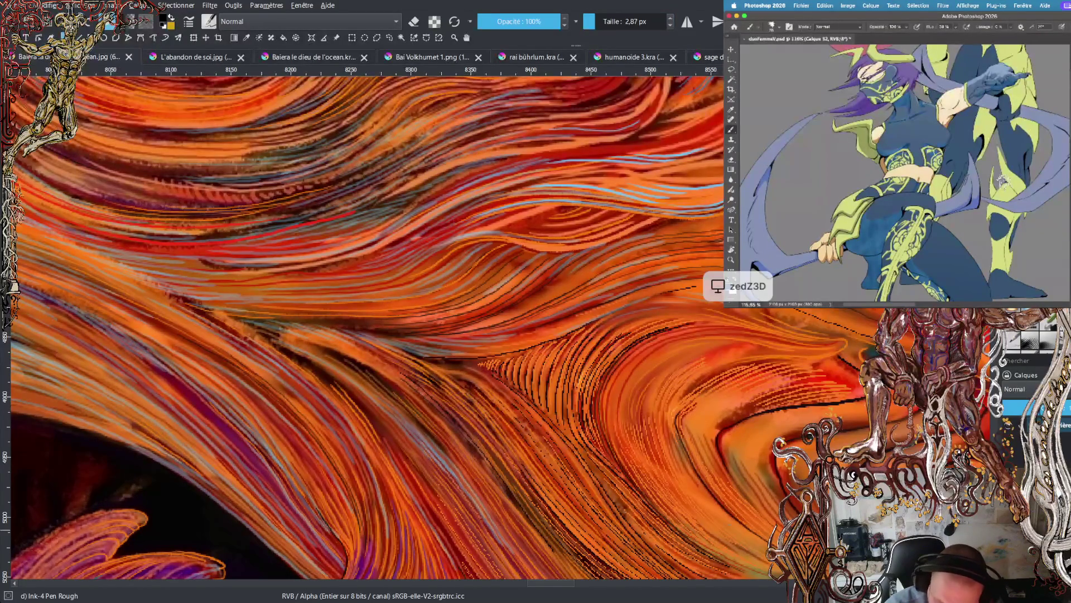
- Try test strokes with the Ink-3 Gpen and Marker Details brushes, undoing each
{"action": "key", "text": "slash"}
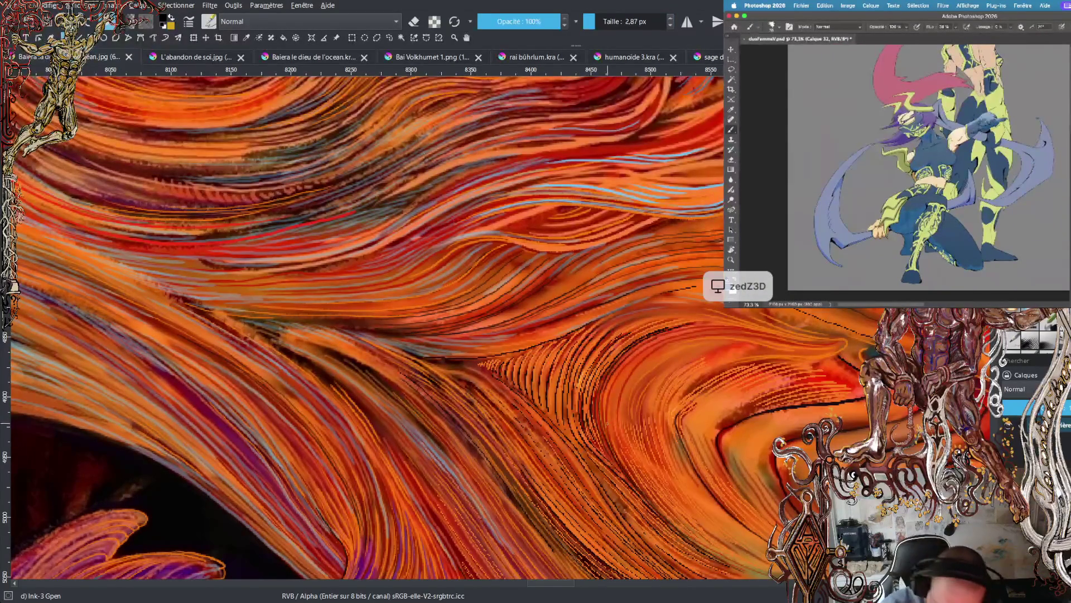
{"action": "mouse_move", "coordinate": [626, 420]}
{"action": "left_mouse_down"}
{"action": "mouse_move", "coordinate": [630, 460]}
{"action": "mouse_move", "coordinate": [665, 510]}
{"action": "left_mouse_up"}
{"action": "left_click_drag", "start_coordinate": [643, 381], "coordinate": [628, 414]}
{"action": "left_click_drag", "start_coordinate": [670, 489], "coordinate": [677, 353]}
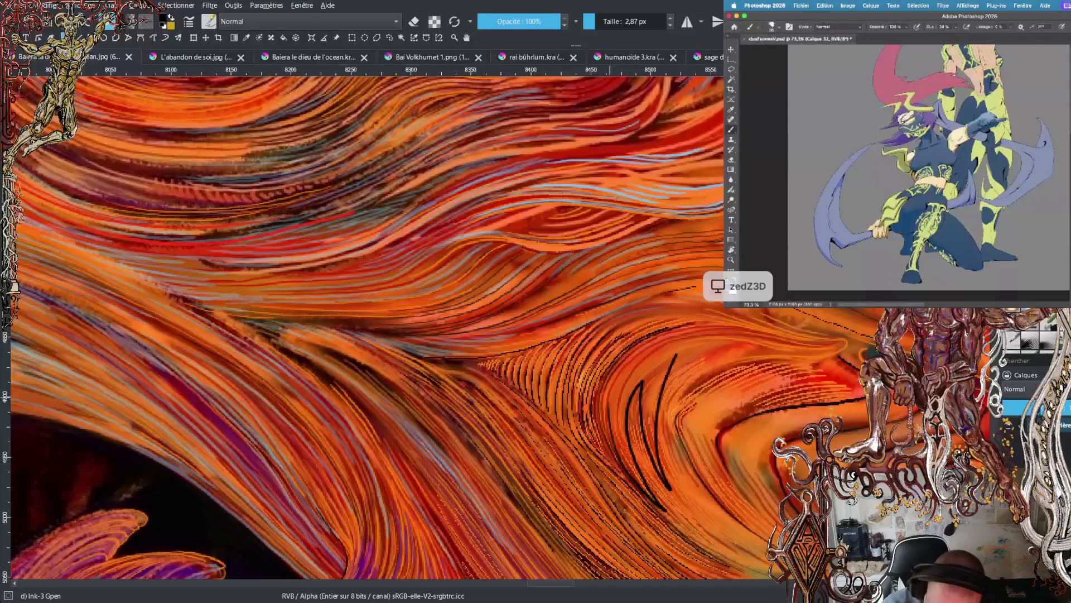
{"action": "key", "text": "Delete"}
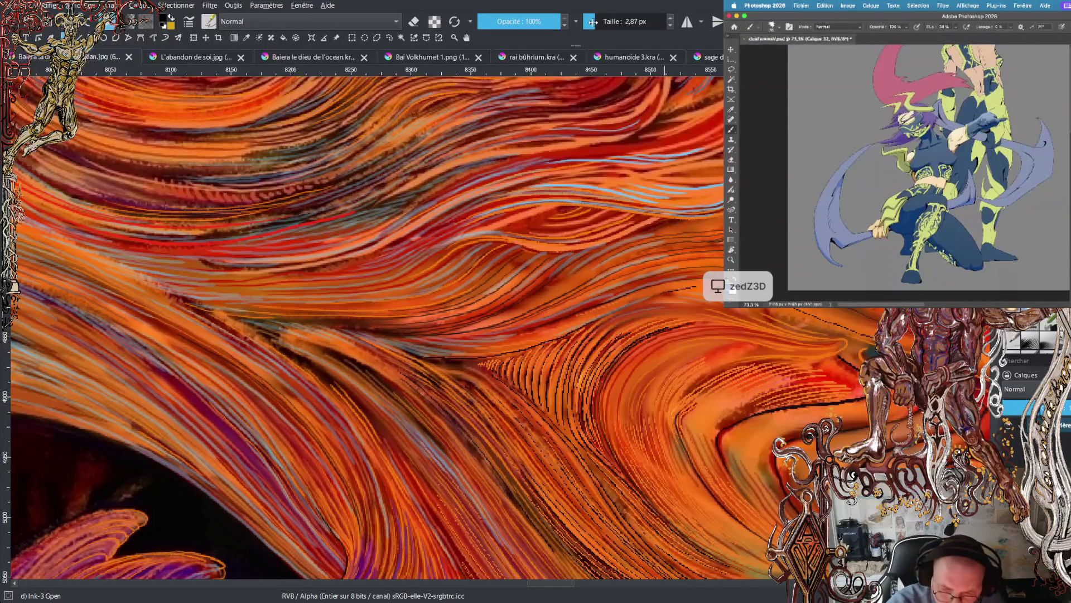
{"action": "key", "text": "slash"}
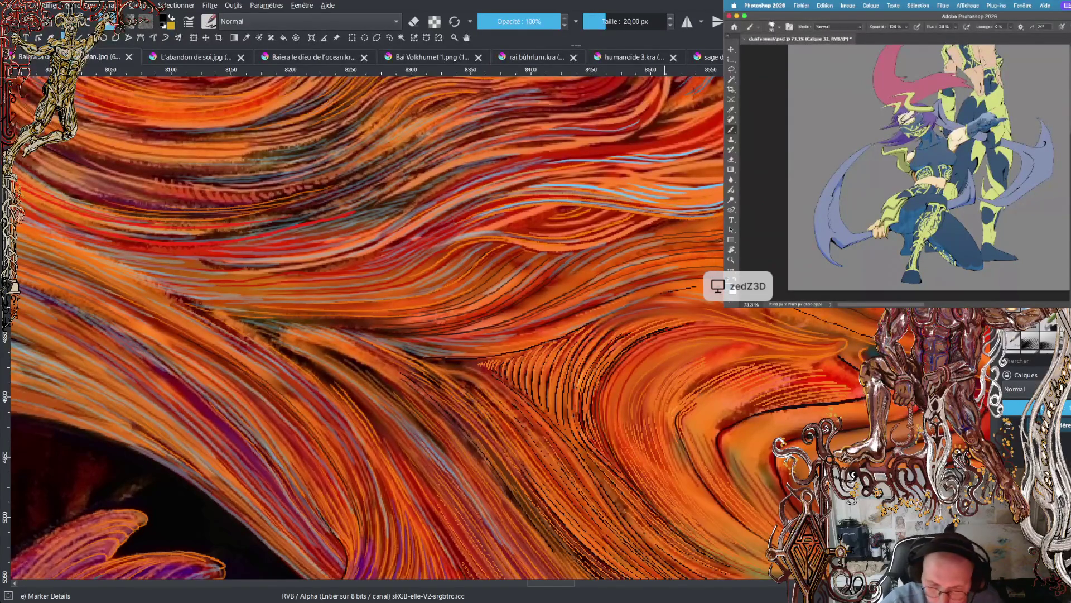
{"action": "mouse_move", "coordinate": [616, 403]}
{"action": "left_mouse_down"}
{"action": "mouse_move", "coordinate": [624, 455]}
{"action": "mouse_move", "coordinate": [642, 475]}
{"action": "left_mouse_up"}
{"action": "key", "text": "Delete"}
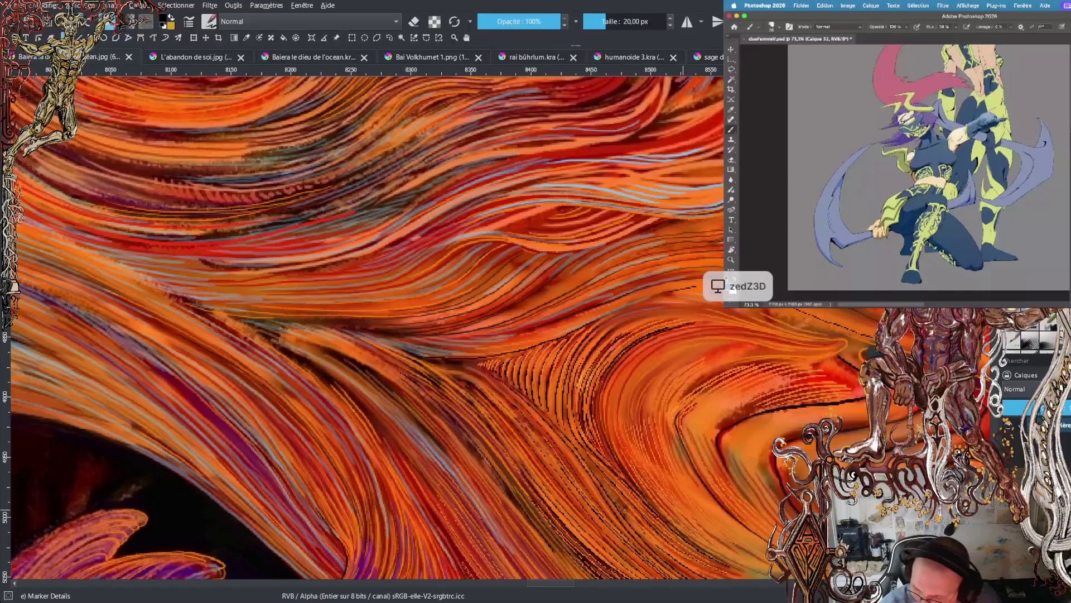
- Cycle presets through Blender Blur and Basic wet soft to Basic wet
{"action": "key", "text": "slash"}
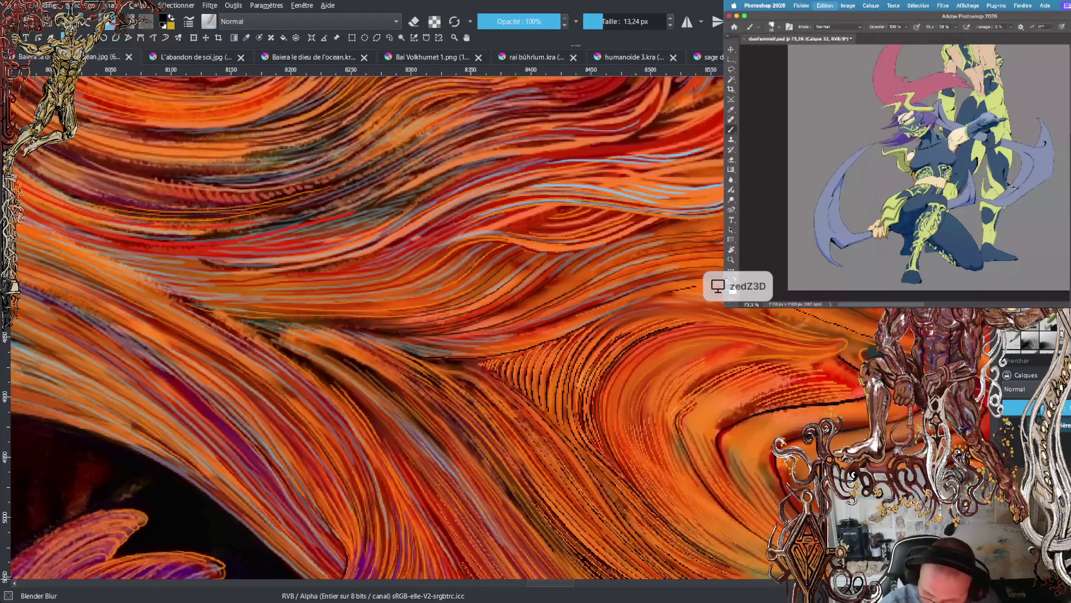
{"action": "key", "text": "slash"}
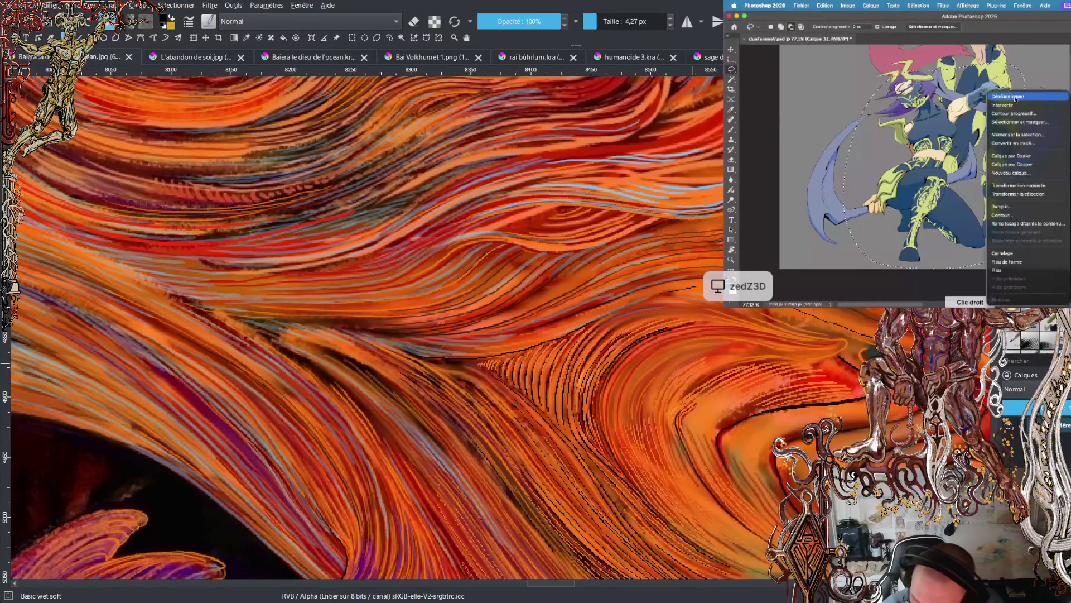
{"action": "key", "text": "slash"}
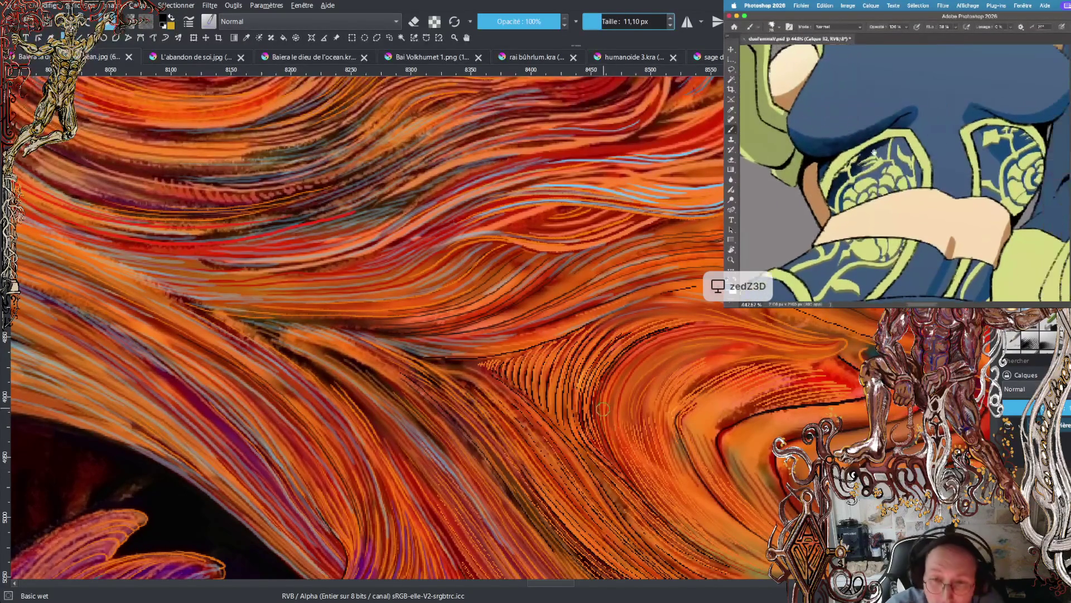
- Reduce the Basic wet brush size to 7.53 px
{"action": "left_click", "coordinate": [596, 21]}
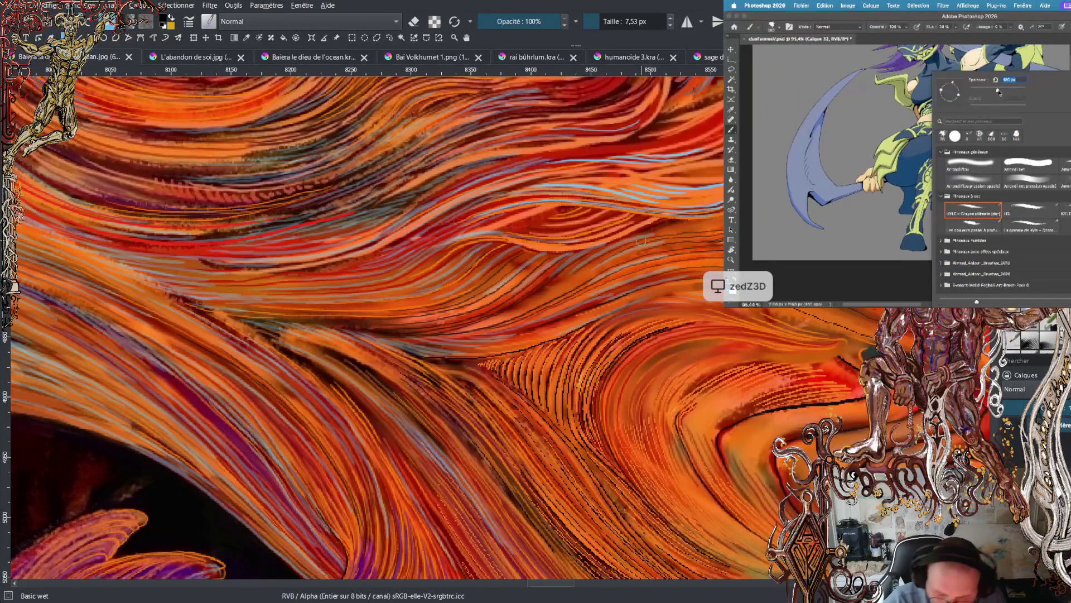
{"action": "left_click_drag", "start_coordinate": [565, 584], "coordinate": [582, 591]}
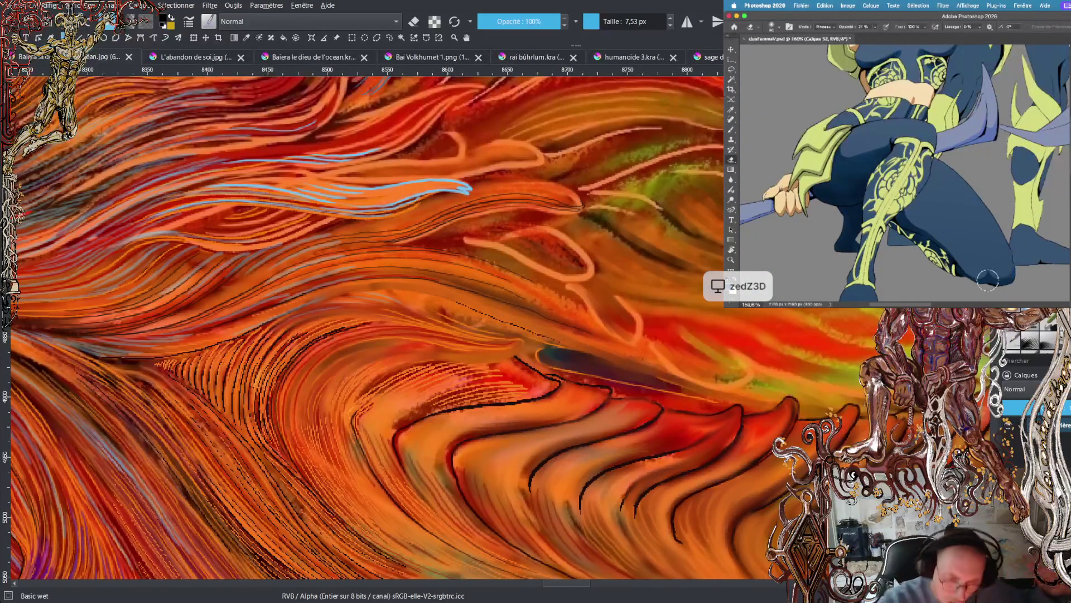
- Swap to the yellow foreground, paint a light orange stroke across the hair, and zoom out
{"action": "key", "text": "x"}
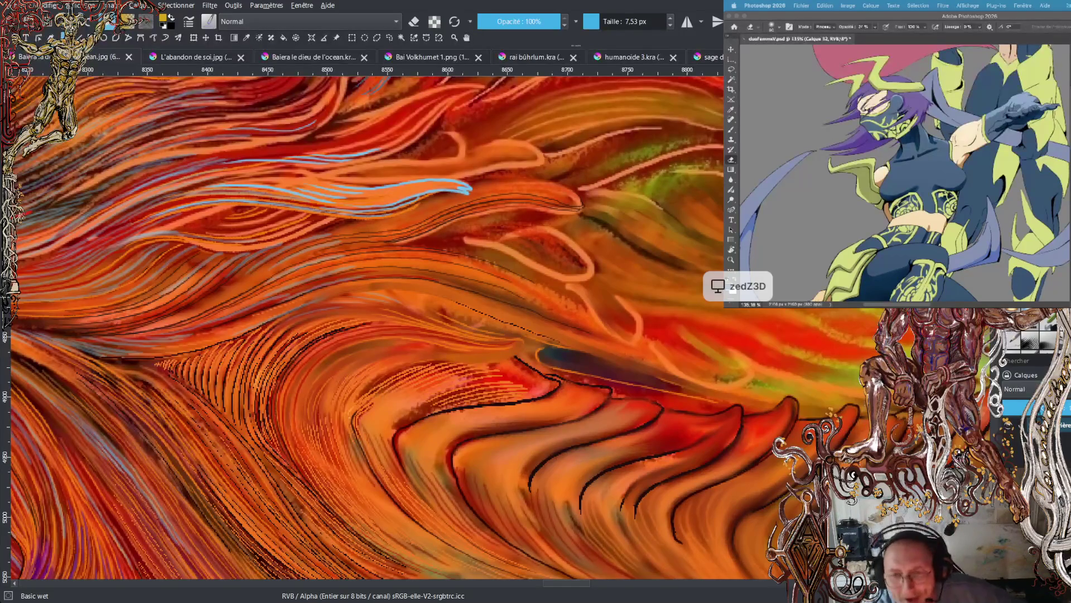
{"action": "left_click_drag", "start_coordinate": [240, 206], "coordinate": [569, 246]}
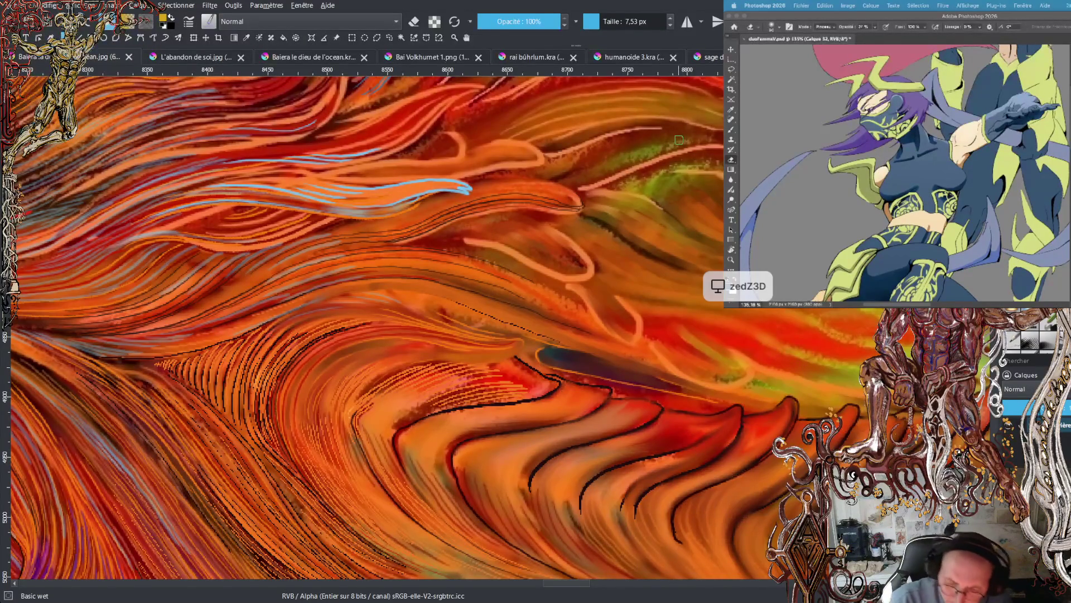
{"action": "key", "text": "minus"}
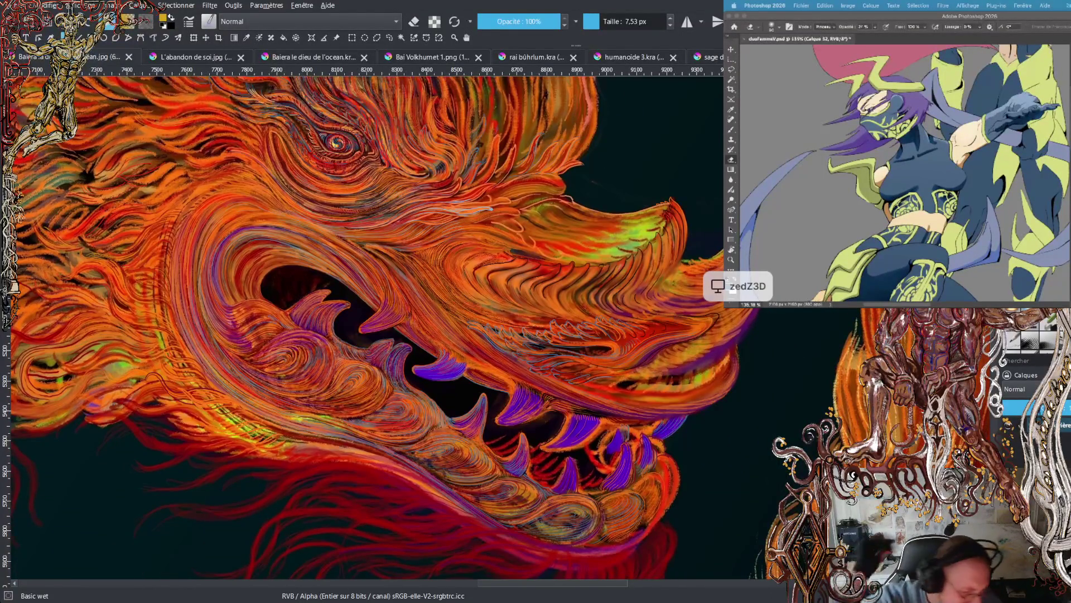
- Zoom in and dab small Basic wet highlights on the dragon's snout
{"action": "scroll", "coordinate": [496, 223], "scroll_direction": "up", "scroll_amount": 3}
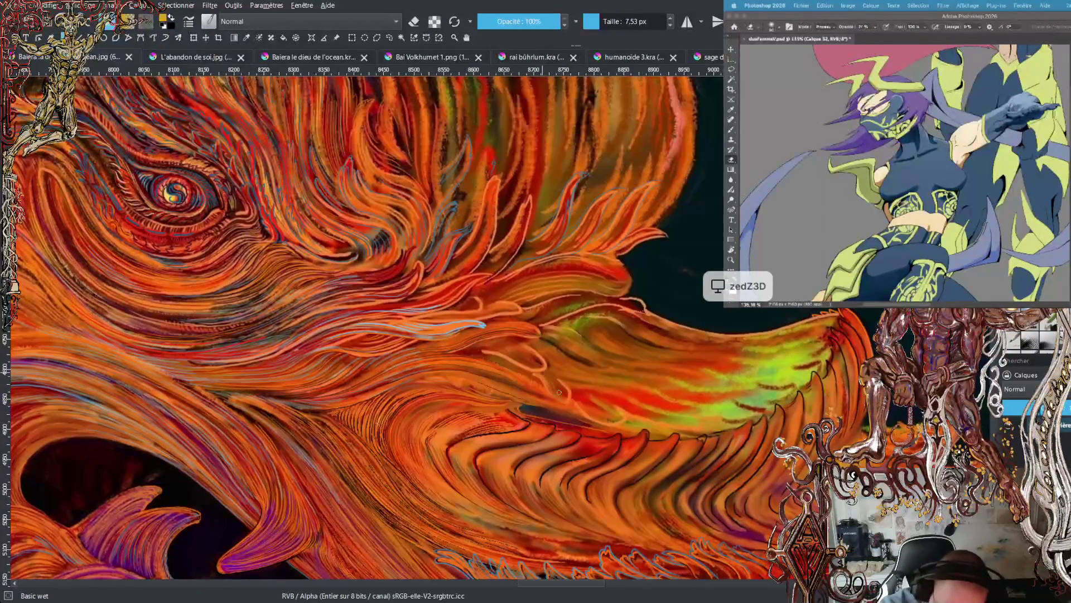
{"action": "mouse_move", "coordinate": [578, 402]}
{"action": "left_mouse_down"}
{"action": "mouse_move", "coordinate": [594, 413]}
{"action": "mouse_move", "coordinate": [590, 393]}
{"action": "left_mouse_up"}
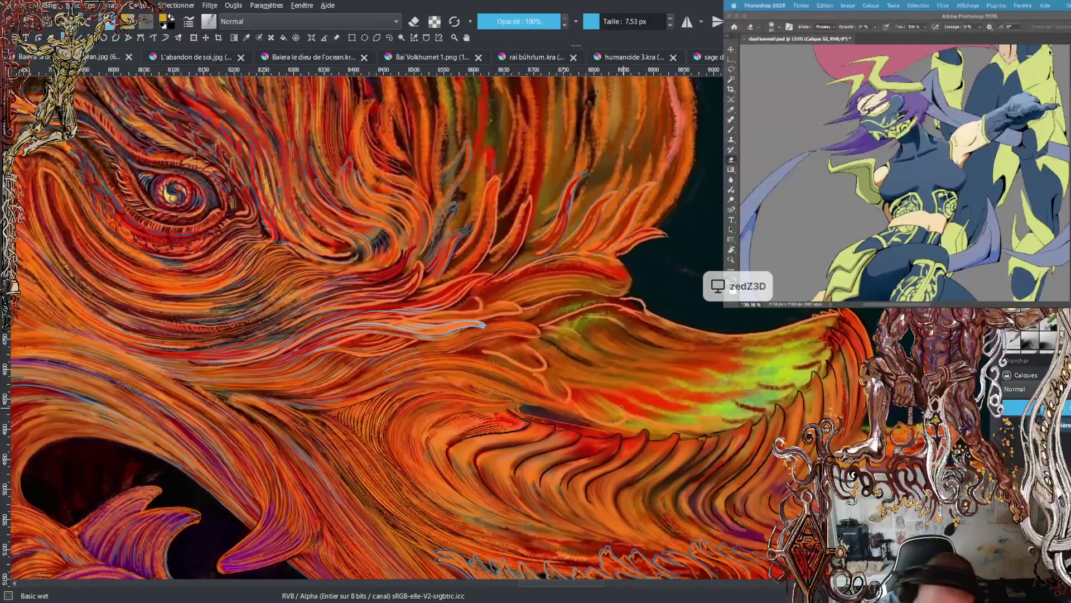
- Focus the Photoshop reference window, then scroll the canvas to the mane above the eye
{"action": "left_click", "coordinate": [1056, 18]}
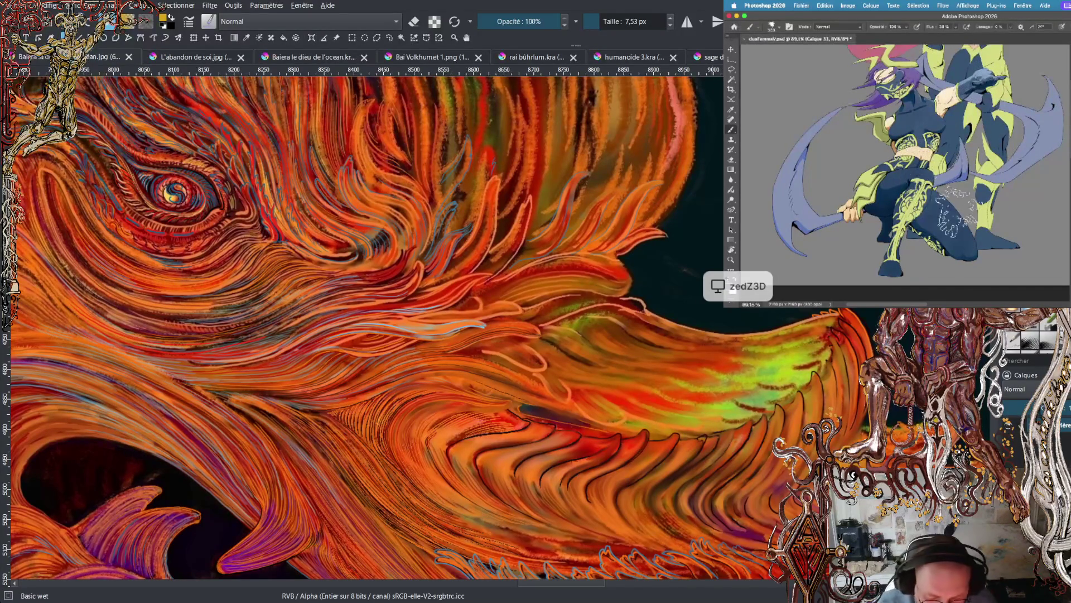
{"action": "scroll", "coordinate": [603, 346], "scroll_direction": "up", "scroll_amount": 5}
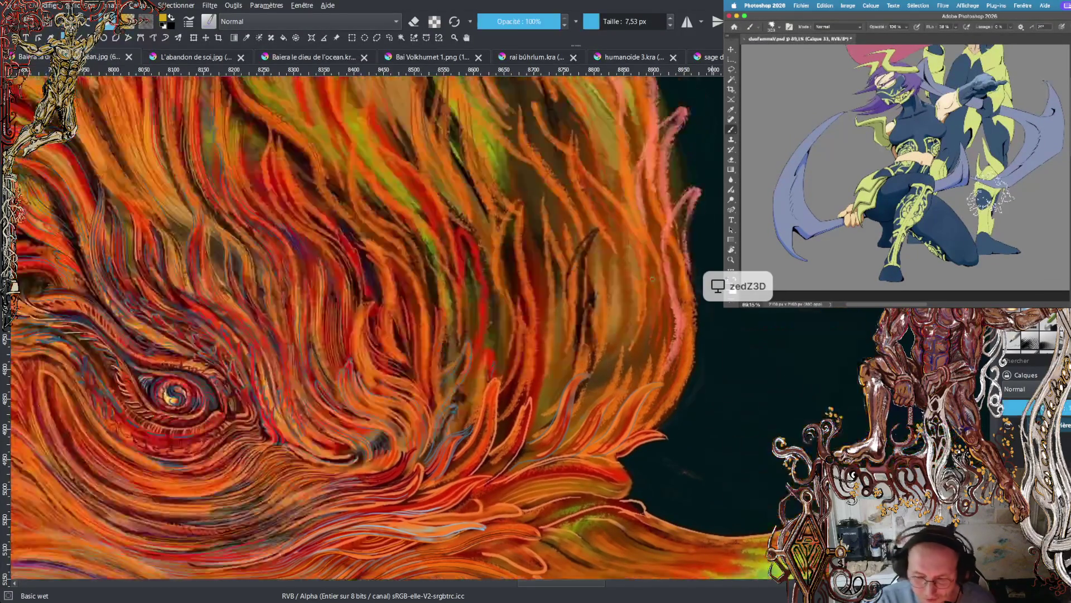
- Paint a thin bright upward flame strand, then select the b) Basic-6 Details preset
{"action": "left_click_drag", "start_coordinate": [581, 310], "coordinate": [573, 267]}
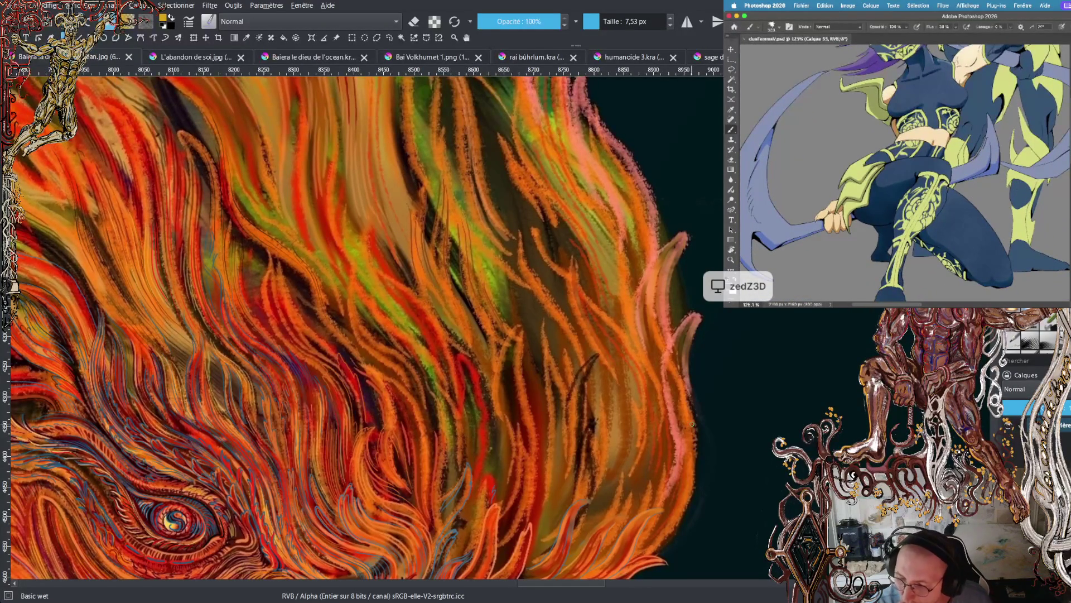
{"action": "key", "text": "slash"}
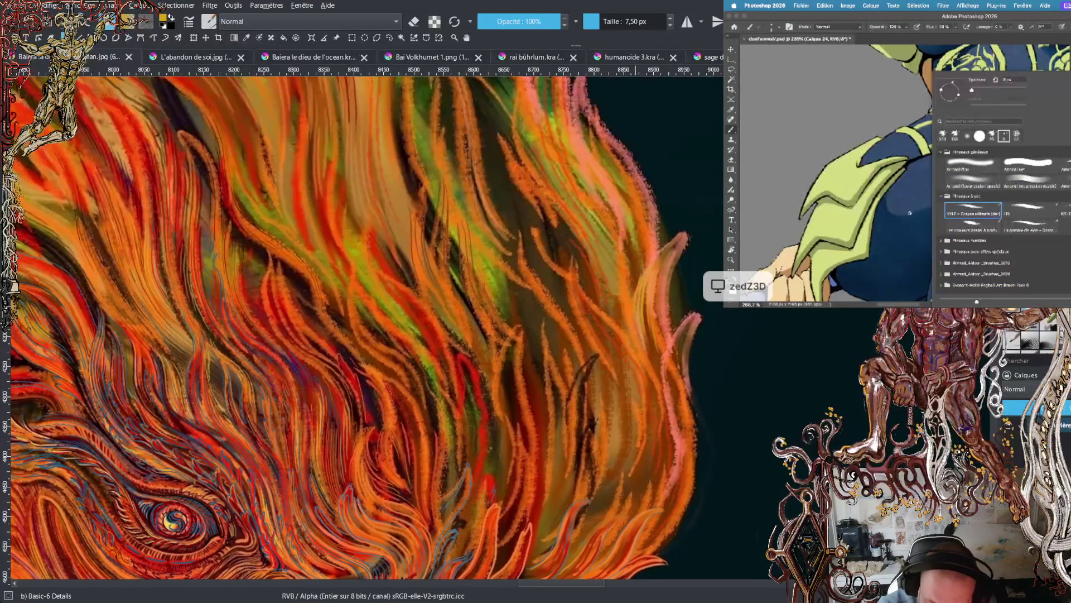
- Paint thin yellow and golden strands along the flames' right edge and tips
{"action": "left_click_drag", "start_coordinate": [658, 250], "coordinate": [694, 209]}
{"action": "left_click_drag", "start_coordinate": [686, 246], "coordinate": [697, 202]}
{"action": "mouse_move", "coordinate": [674, 353]}
{"action": "left_mouse_down"}
{"action": "mouse_move", "coordinate": [696, 292]}
{"action": "mouse_move", "coordinate": [701, 302]}
{"action": "mouse_move", "coordinate": [706, 245]}
{"action": "left_mouse_up"}
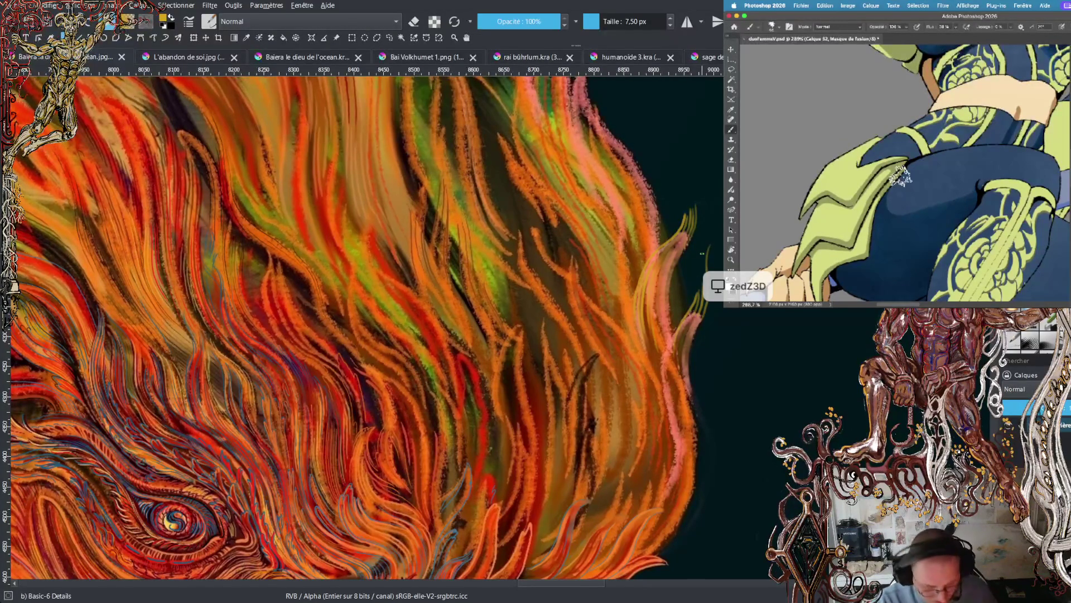
{"action": "left_click", "coordinate": [701, 252], "text": "ctrl"}
{"action": "left_click_drag", "start_coordinate": [702, 314], "coordinate": [698, 282]}
{"action": "left_click_drag", "start_coordinate": [694, 357], "coordinate": [684, 292]}
{"action": "left_click", "coordinate": [702, 251], "text": "ctrl"}
{"action": "left_click_drag", "start_coordinate": [689, 236], "coordinate": [684, 215]}
{"action": "key", "text": "ctrl+z"}
{"action": "left_click", "coordinate": [692, 229], "text": "ctrl"}
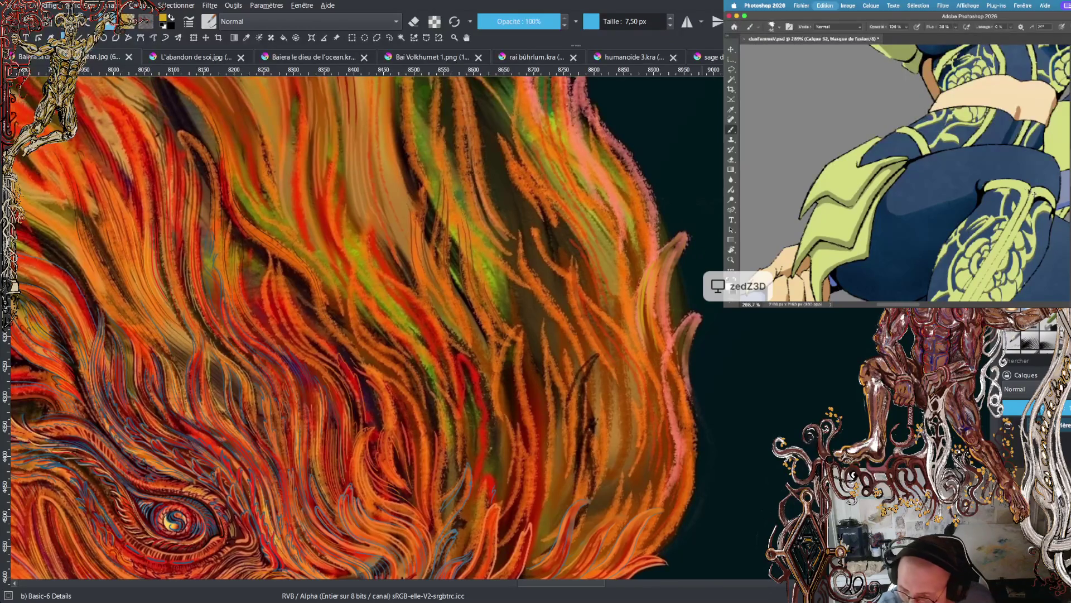
- Cycle presets to the Ink-4 Pen Rough pen and add a thin stroke to the flame hair
{"action": "key", "text": "slash"}
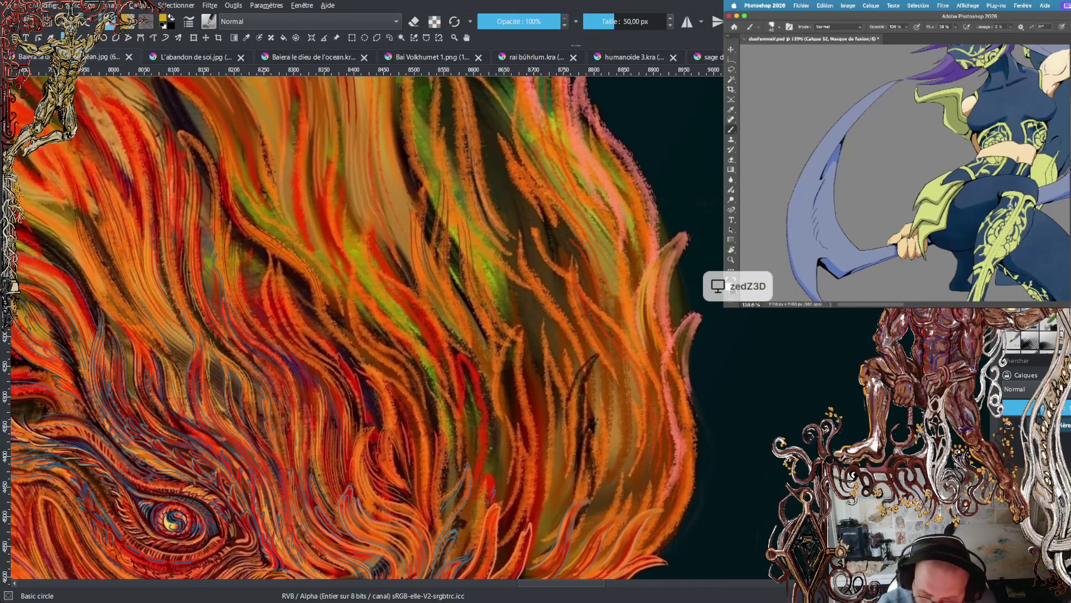
{"action": "key", "text": "slash"}
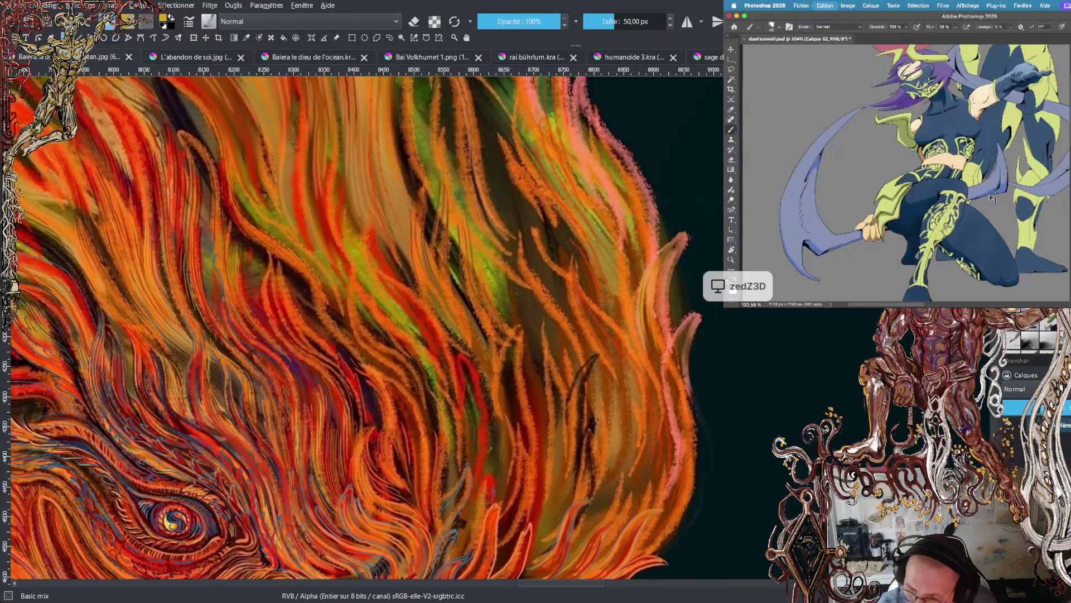
{"action": "key", "text": "slash"}
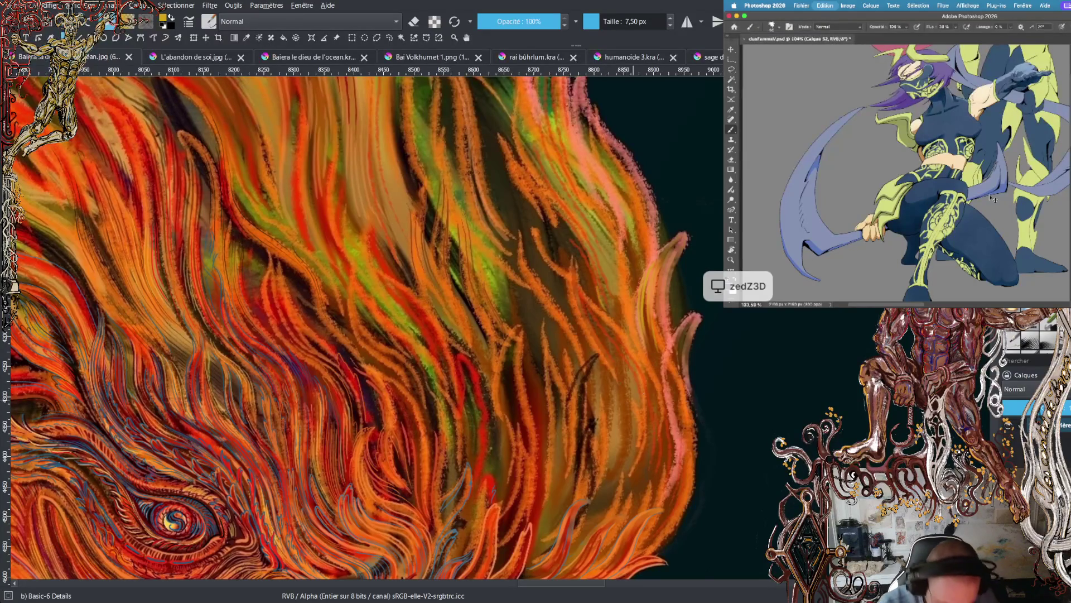
{"action": "key", "text": "slash"}
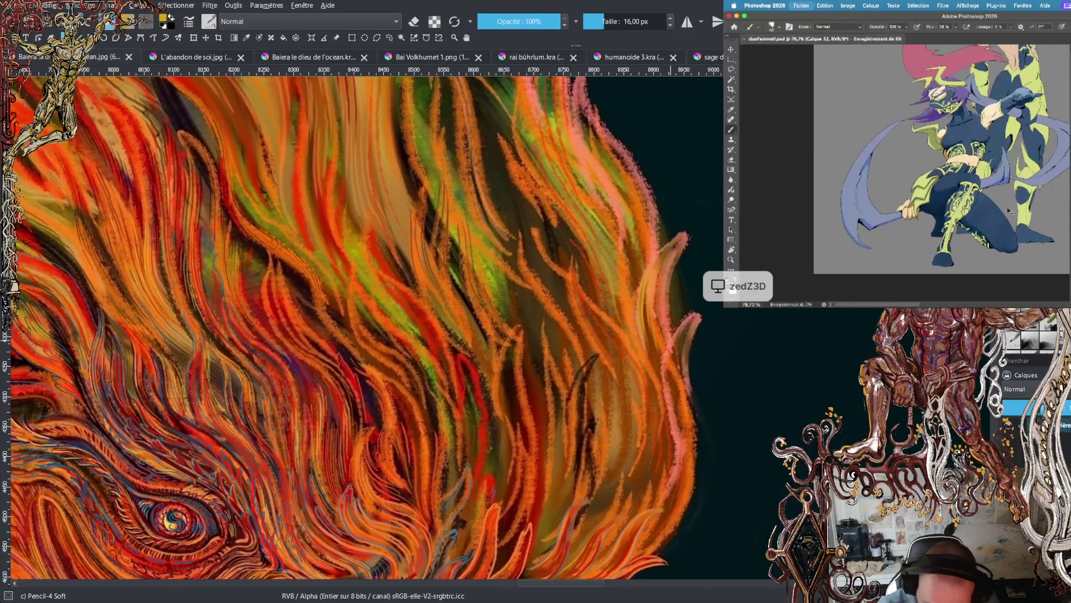
{"action": "key", "text": "slash"}
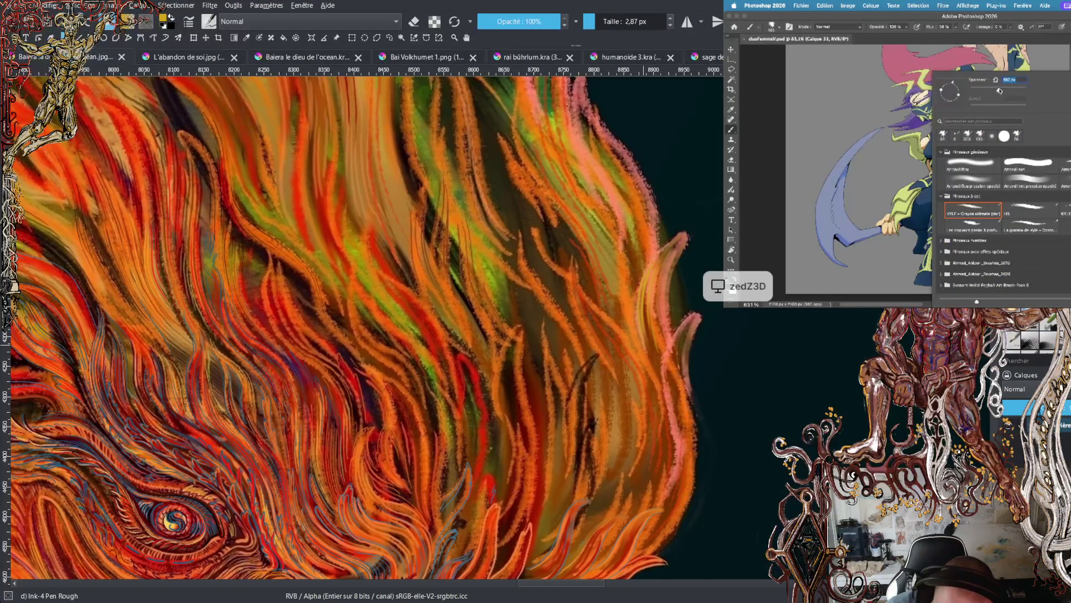
{"action": "left_click_drag", "start_coordinate": [678, 237], "coordinate": [685, 205]}
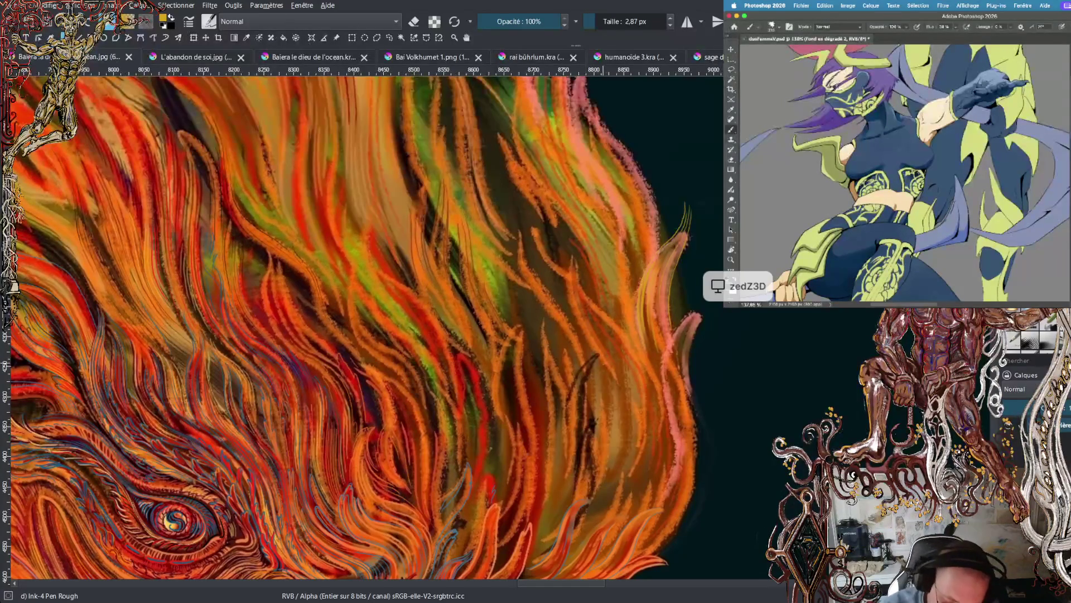
- Switch Photoshop to colour-based selection and reposition its view of the figure
{"action": "key", "text": "w"}
{"action": "left_click_drag", "start_coordinate": [970, 85], "coordinate": [994, 117]}
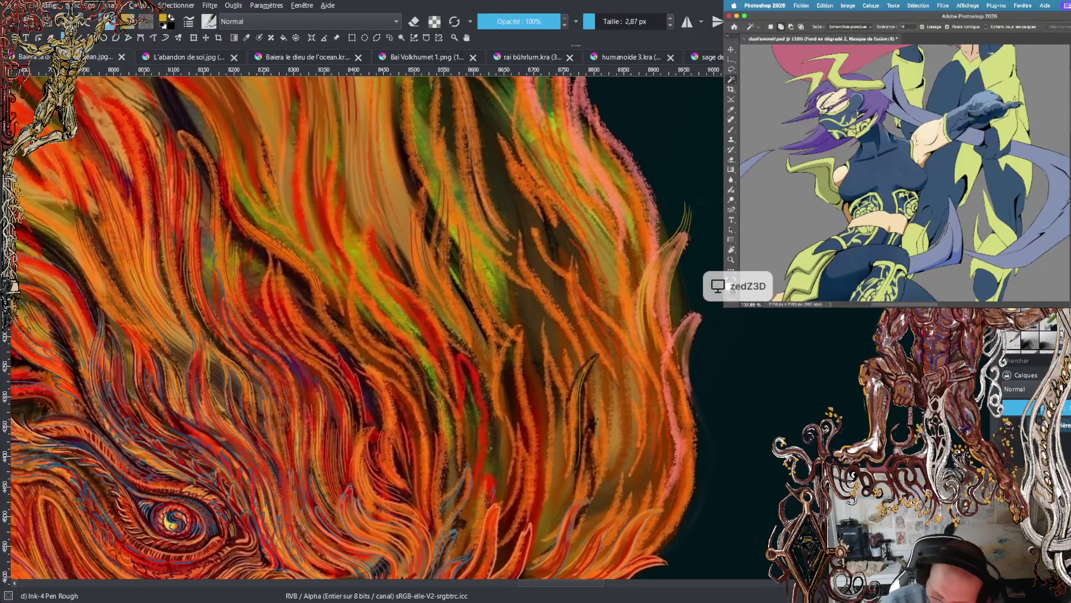
{"action": "scroll", "coordinate": [363, 329], "scroll_direction": "down", "scroll_amount": 5}
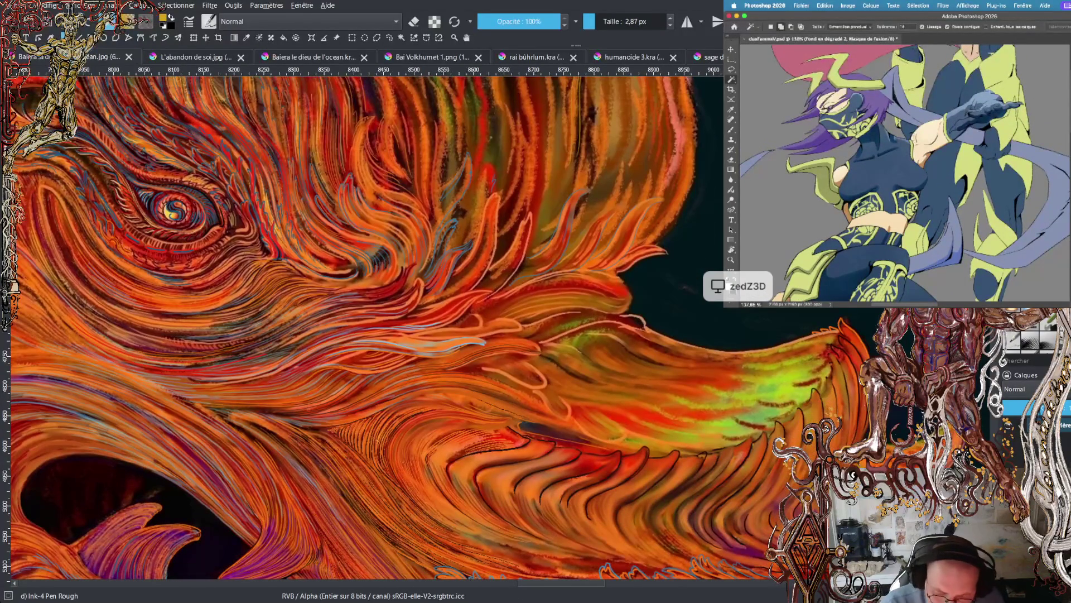
- Ink a short dark line on the lower flame curls, recentre the eye, then open the old-face artwork
{"action": "left_click_drag", "start_coordinate": [593, 583], "coordinate": [538, 590]}
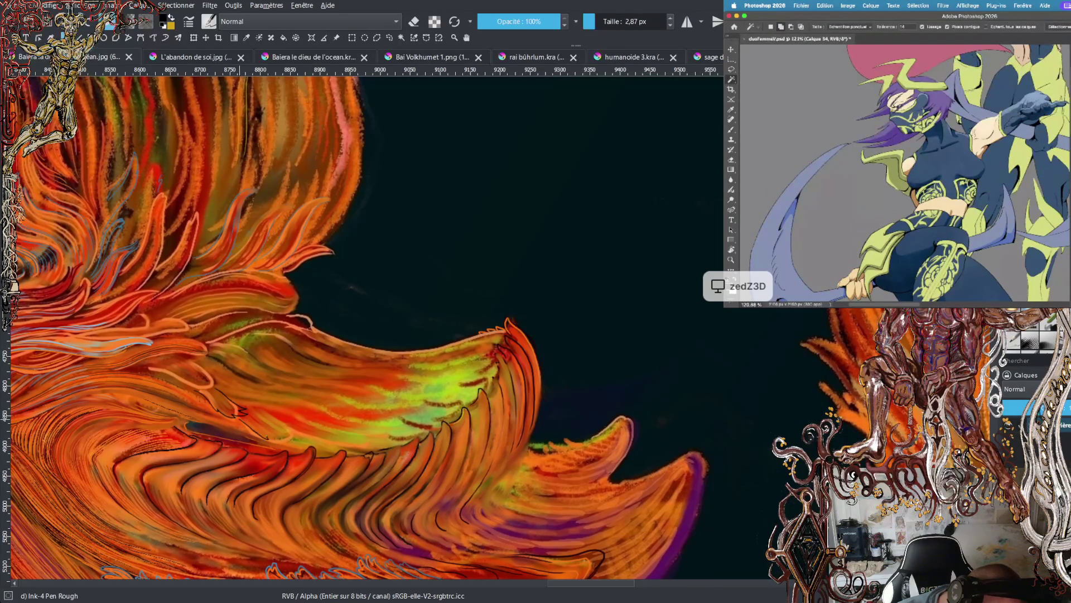
{"action": "mouse_move", "coordinate": [282, 441]}
{"action": "left_mouse_down"}
{"action": "mouse_move", "coordinate": [302, 433]}
{"action": "mouse_move", "coordinate": [277, 425]}
{"action": "left_mouse_up"}
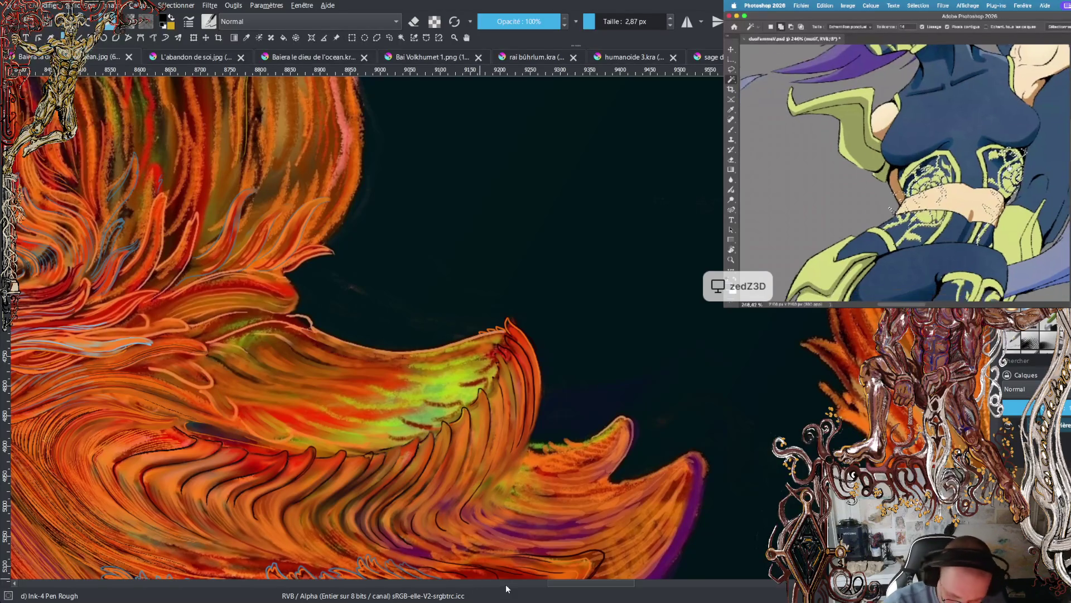
{"action": "mouse_move", "coordinate": [391, 335]}
{"action": "left_mouse_down"}
{"action": "mouse_move", "coordinate": [636, 223]}
{"action": "mouse_move", "coordinate": [692, 249]}
{"action": "left_mouse_up"}
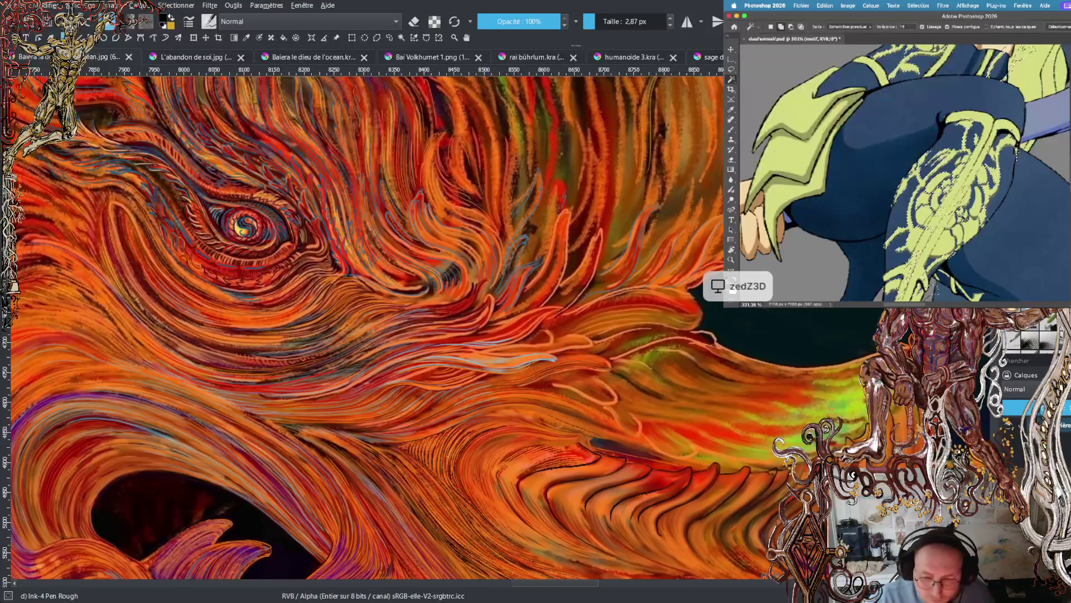
{"action": "left_click", "coordinate": [192, 56]}
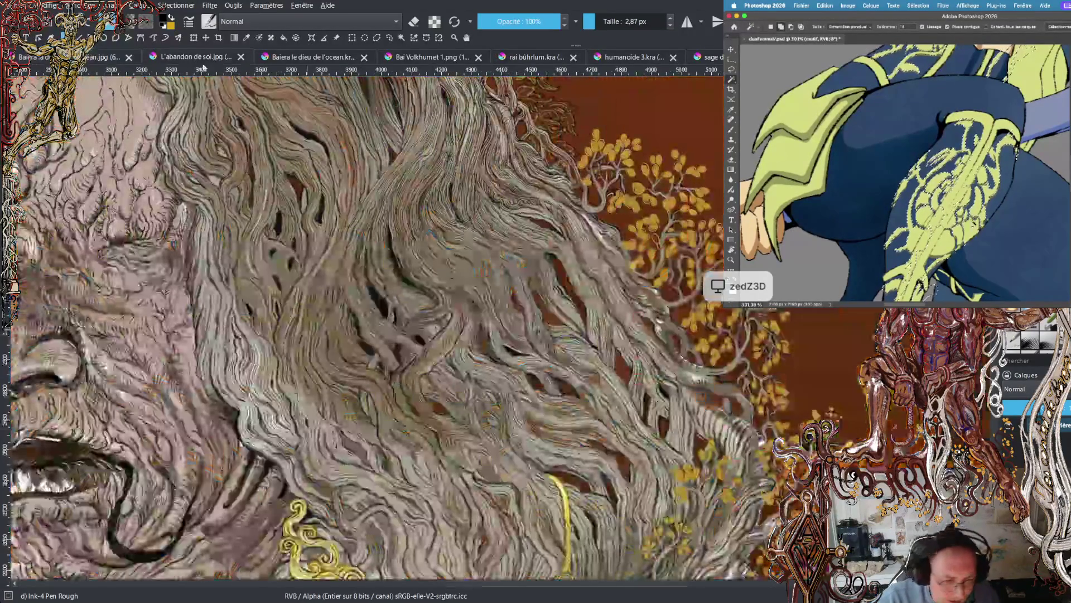
- Close the Bai Volkhumet 1.png, rai bühlrum, humanoide 3 and sage des âmes documents
{"action": "left_click", "coordinate": [309, 57]}
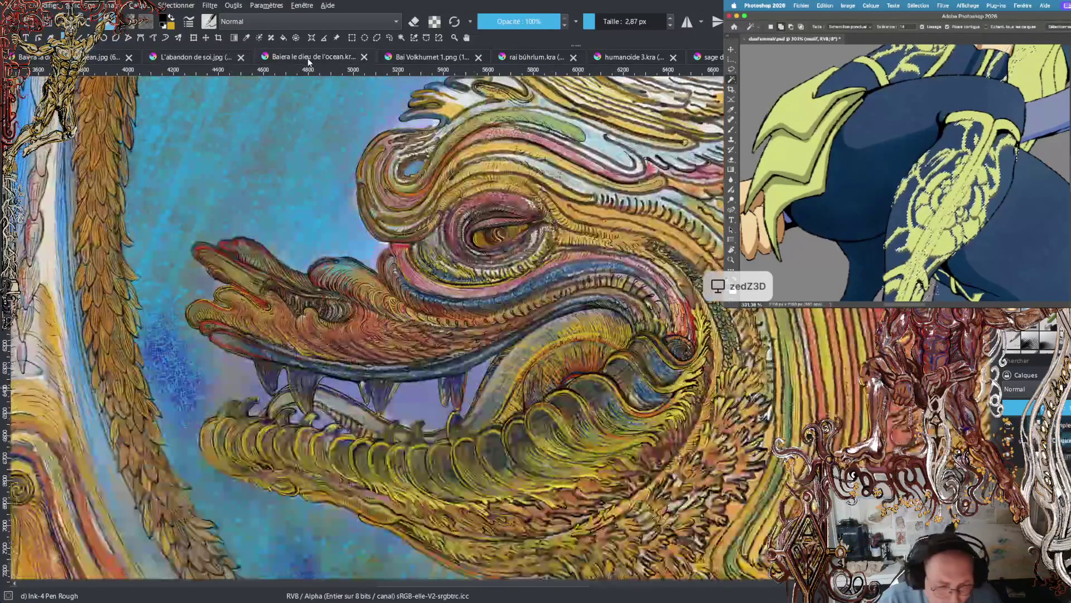
{"action": "left_click", "coordinate": [415, 58]}
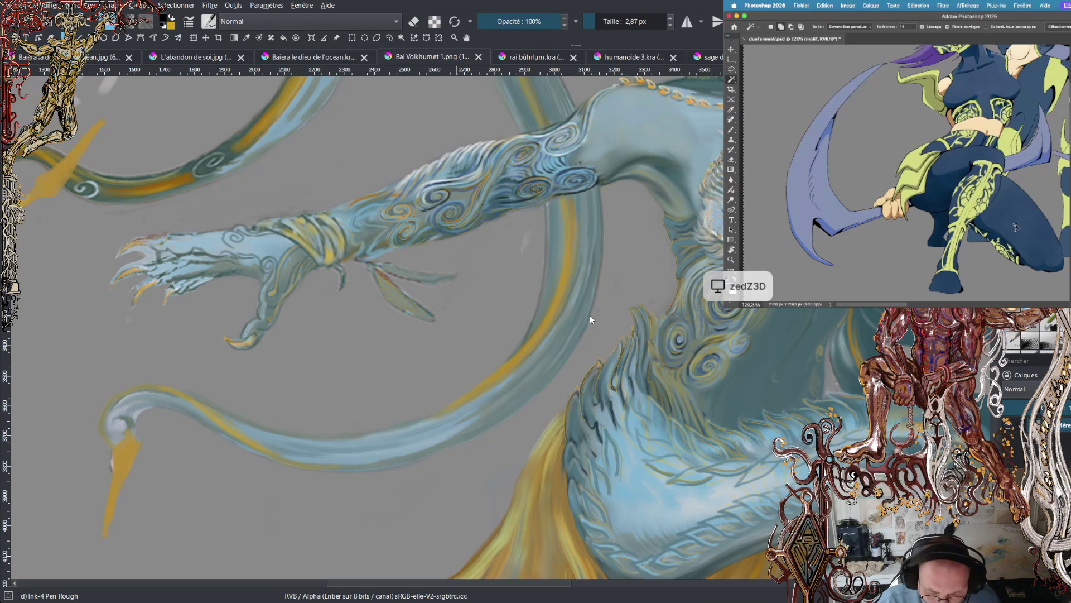
{"action": "key", "text": "ctrl+w"}
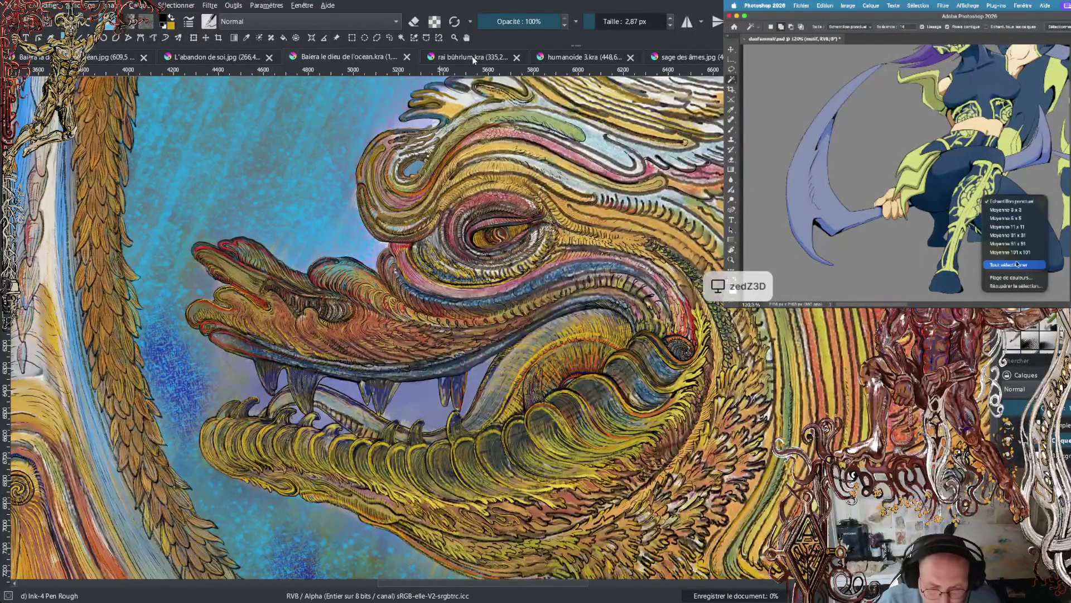
{"action": "left_click", "coordinate": [473, 58]}
{"action": "left_click", "coordinate": [517, 57]}
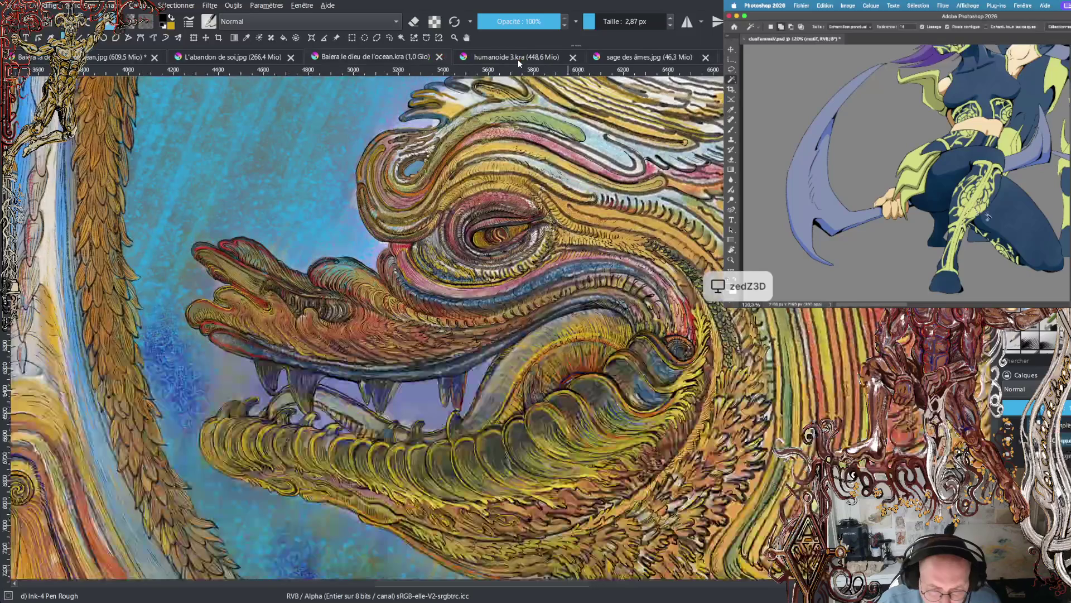
{"action": "left_click", "coordinate": [518, 58]}
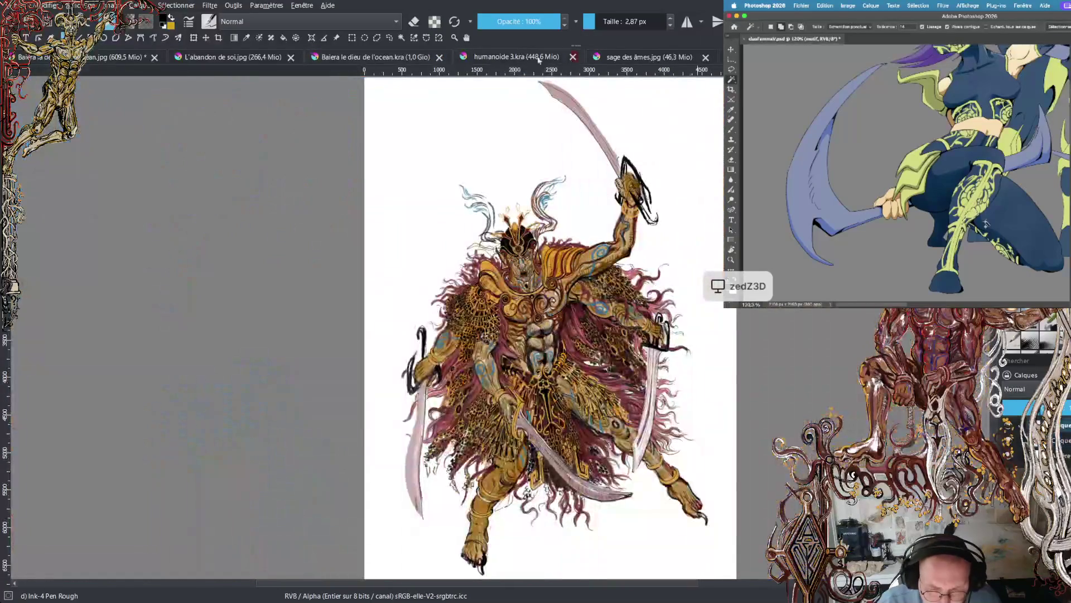
{"action": "left_click", "coordinate": [573, 57]}
{"action": "left_click", "coordinate": [620, 63]}
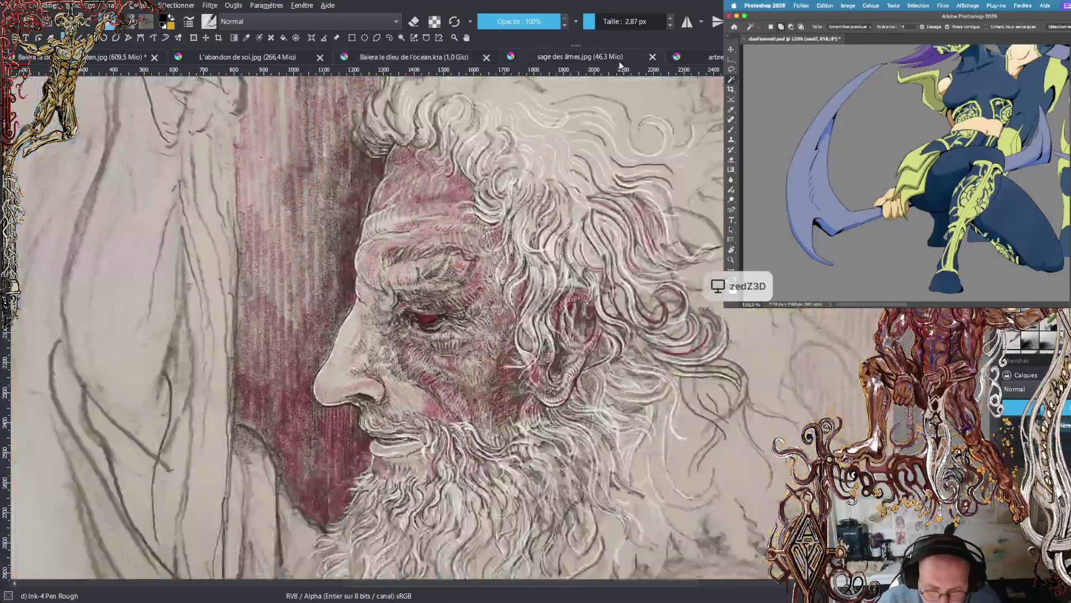
{"action": "left_click", "coordinate": [652, 56]}
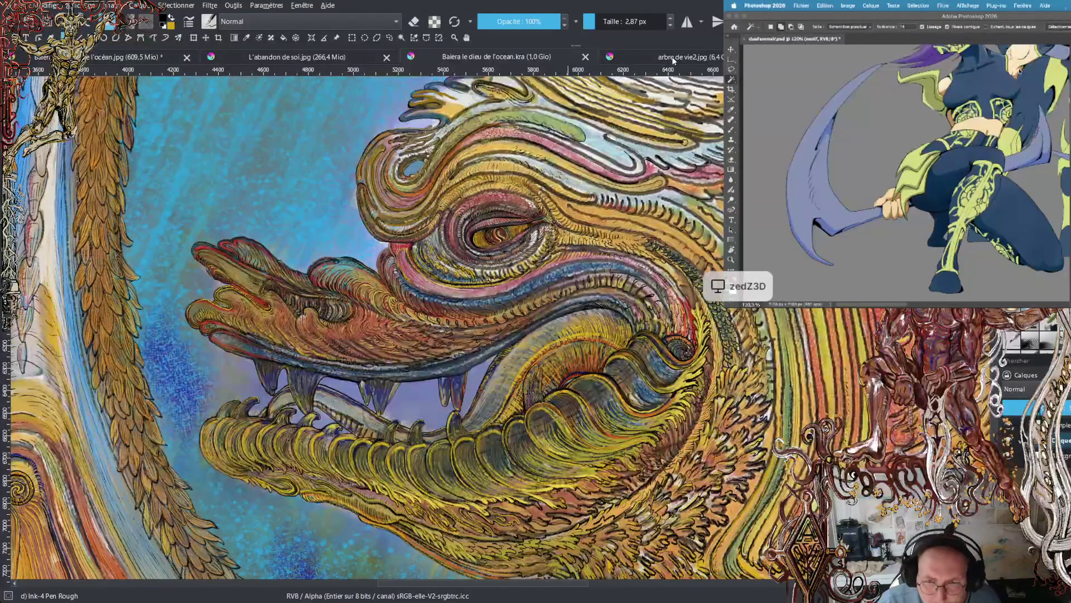
- Bring up the arbre de vie2.jpg tree drawing and zoom around it
{"action": "left_click", "coordinate": [673, 58]}
{"action": "scroll", "coordinate": [722, 112], "scroll_direction": "down", "scroll_amount": 4}
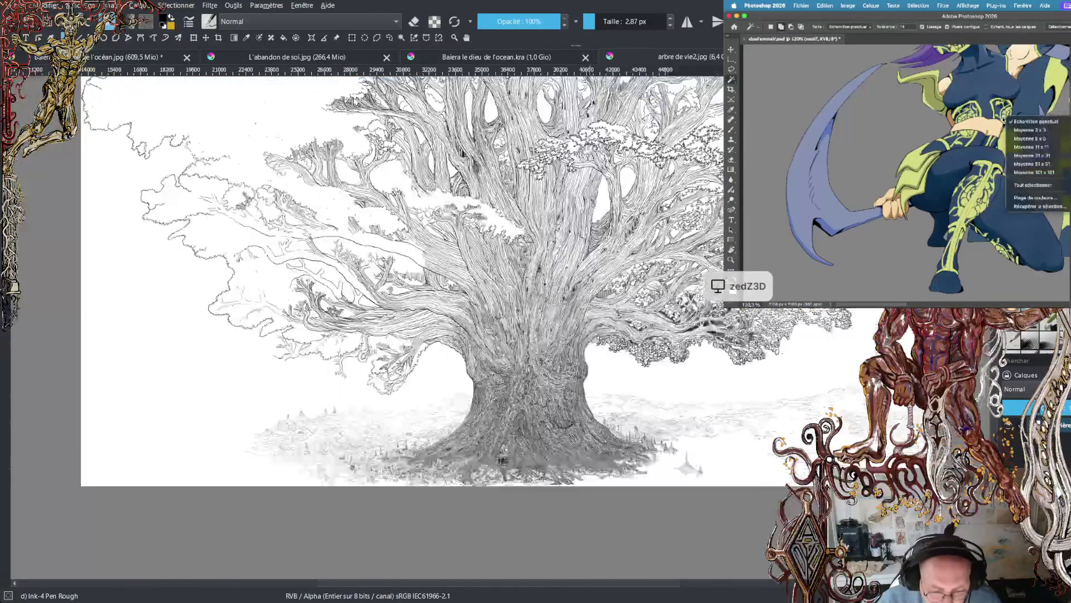
{"action": "scroll", "coordinate": [561, 317], "scroll_direction": "up", "scroll_amount": 2}
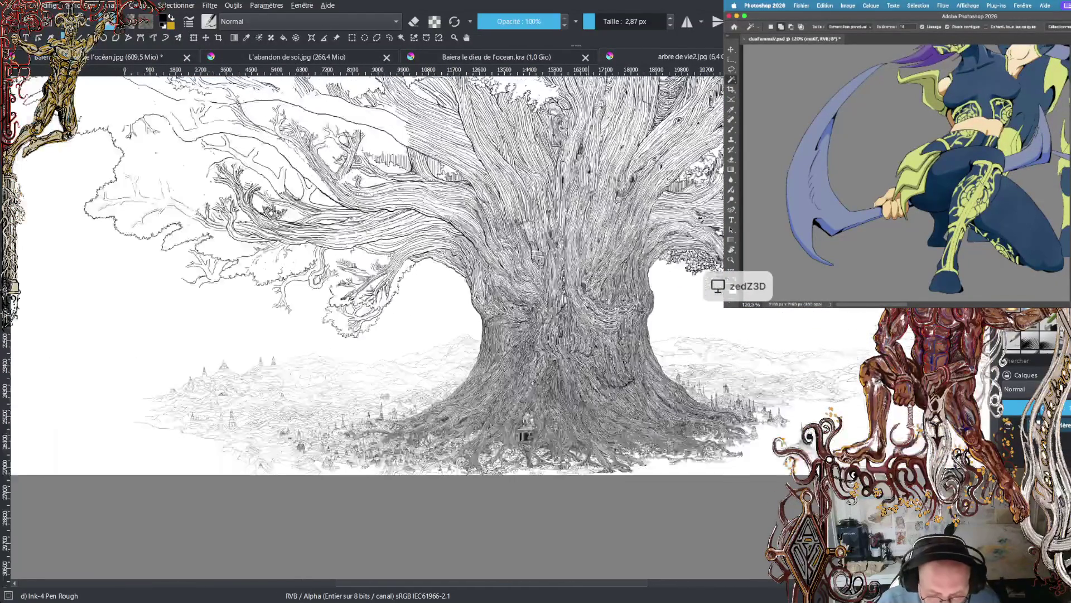
{"action": "scroll", "coordinate": [562, 318], "scroll_direction": "down", "scroll_amount": 1}
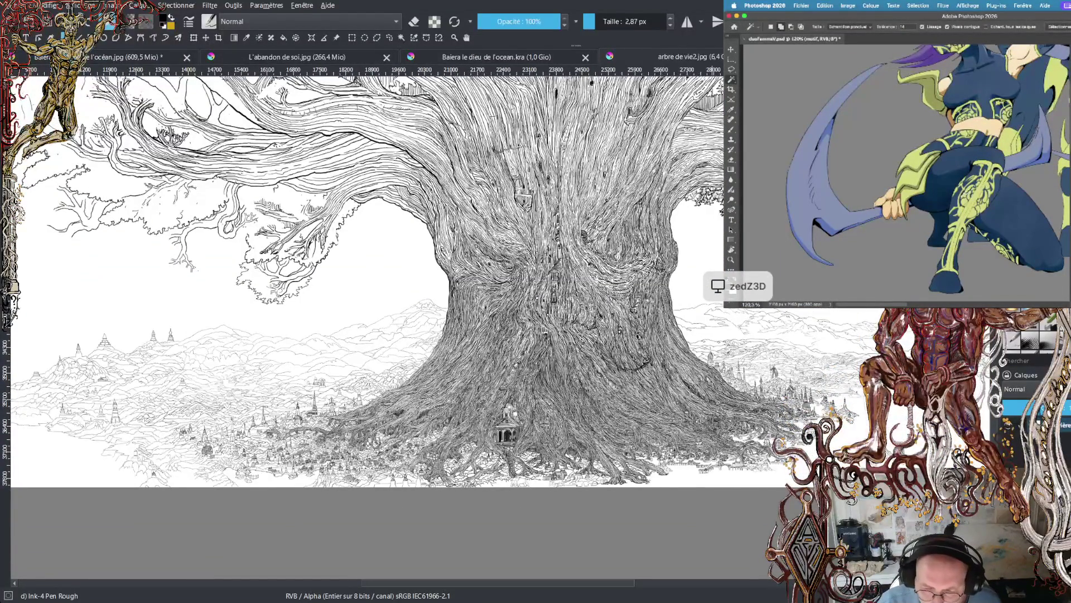
- Pan across the golden city painting, return to the tree line-art, then show the wooden-face artwork
{"action": "key", "text": "ctrl+Tab"}
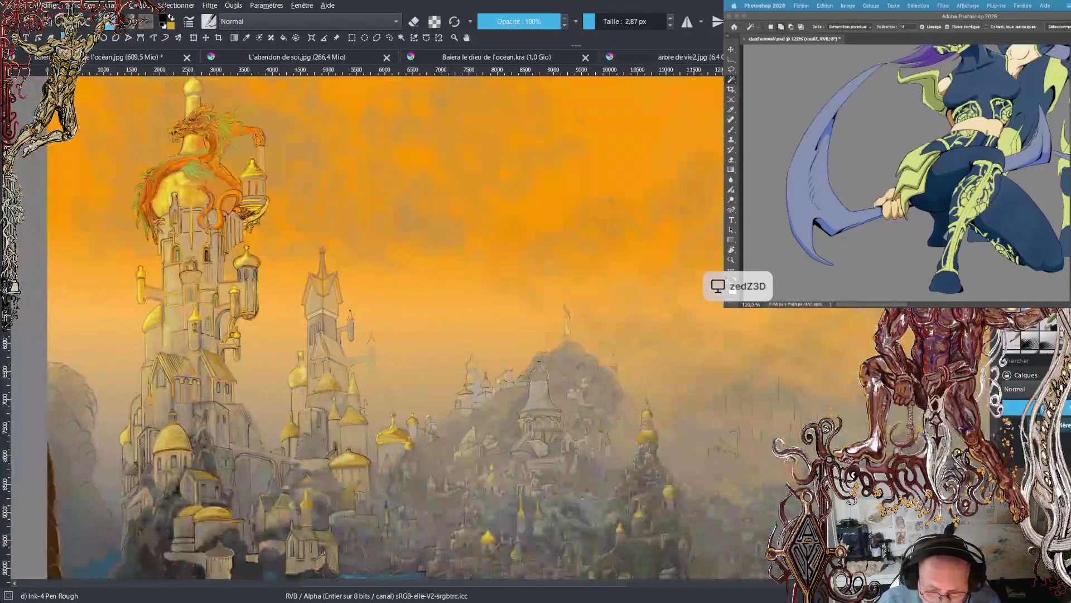
{"action": "mouse_move", "coordinate": [525, 295]}
{"action": "left_mouse_down"}
{"action": "mouse_move", "coordinate": [509, 227]}
{"action": "mouse_move", "coordinate": [452, 203]}
{"action": "mouse_move", "coordinate": [415, 204]}
{"action": "left_mouse_up"}
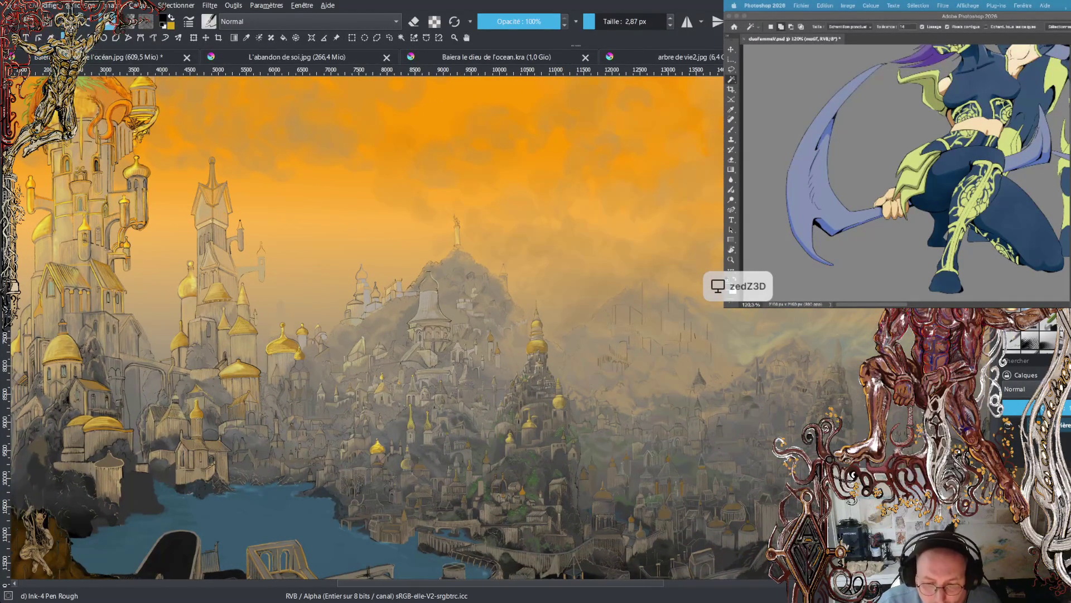
{"action": "left_click", "coordinate": [682, 58]}
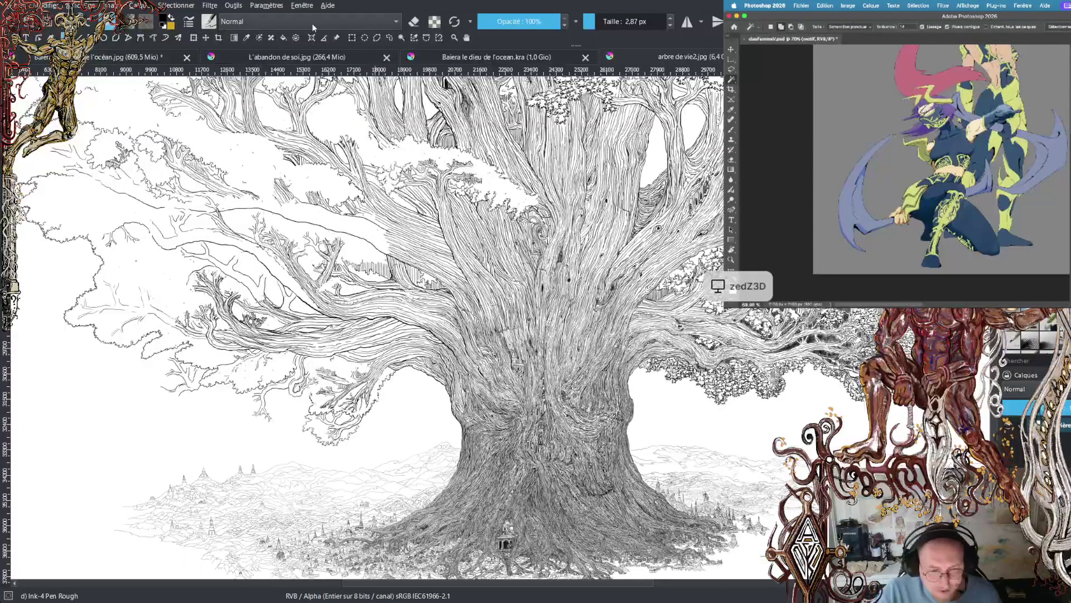
{"action": "left_click", "coordinate": [291, 58]}
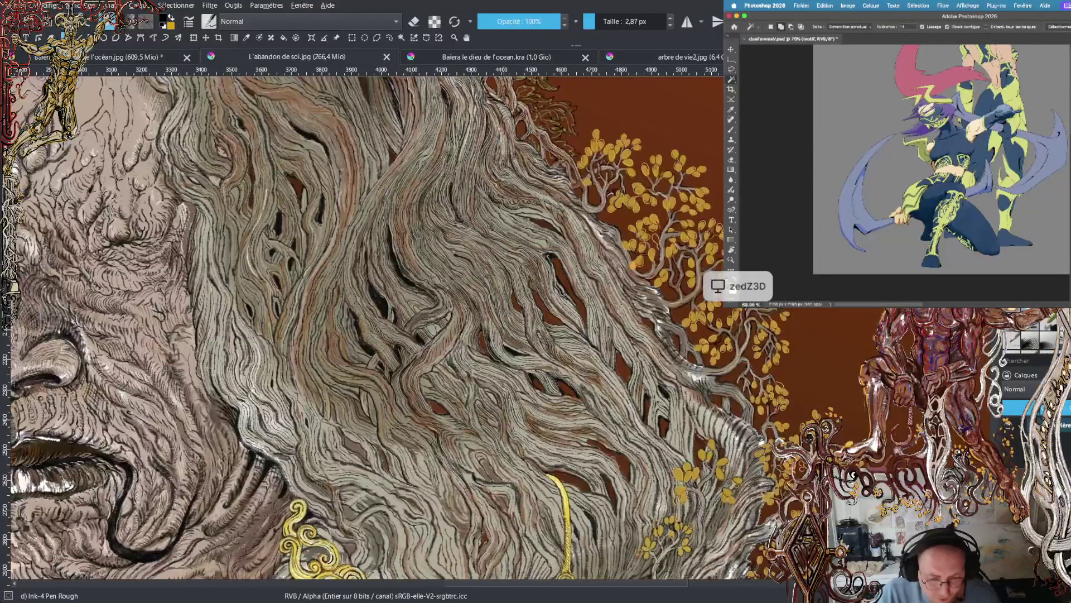
- Scroll around the coloured wooden-face artwork to look it over
{"action": "scroll", "coordinate": [363, 329], "scroll_direction": "down", "scroll_amount": 3}
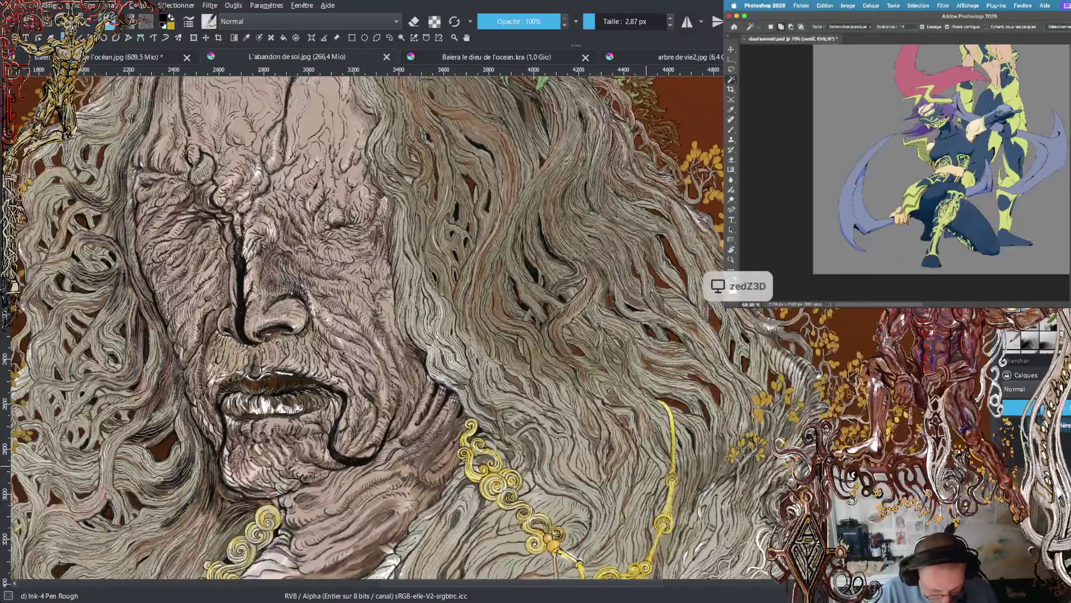
{"action": "scroll", "coordinate": [362, 324], "scroll_direction": "up", "scroll_amount": 3}
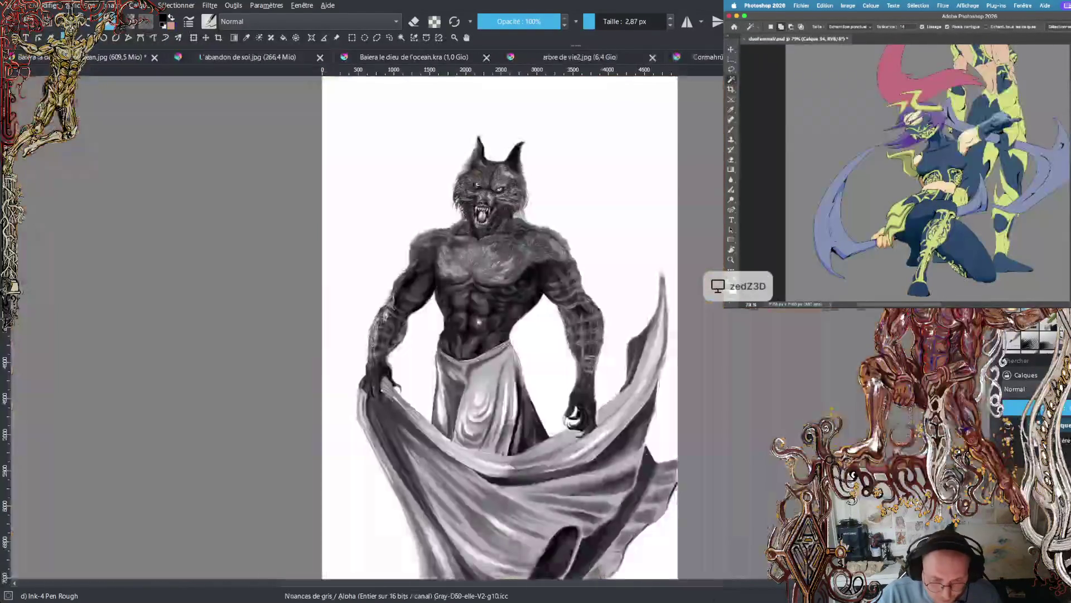
{"action": "scroll", "coordinate": [533, 267], "scroll_direction": "up", "scroll_amount": 6}
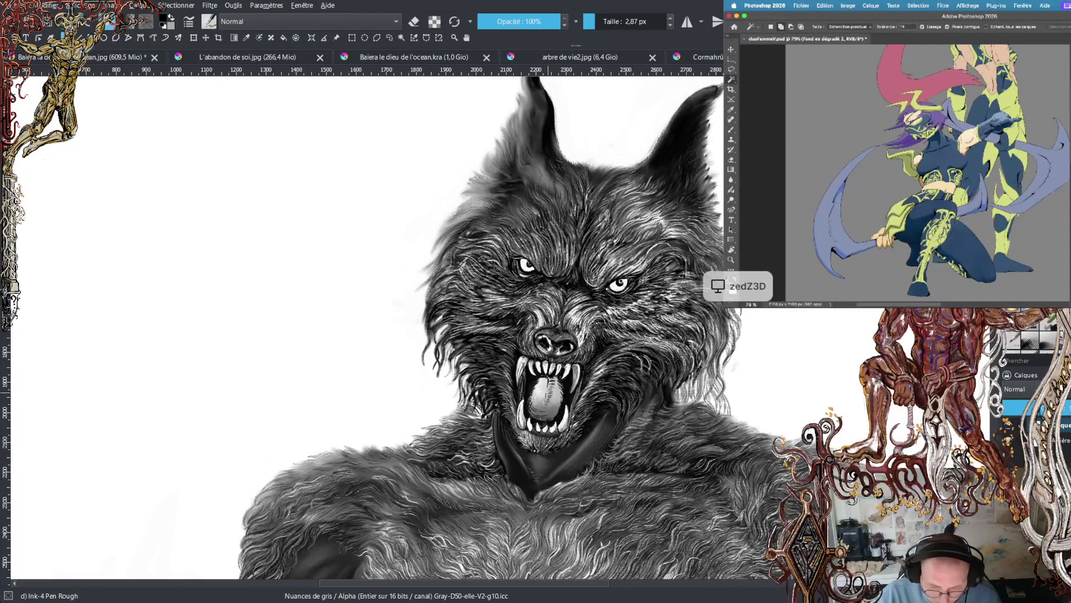
{"action": "scroll", "coordinate": [379, 323], "scroll_direction": "down", "scroll_amount": 1}
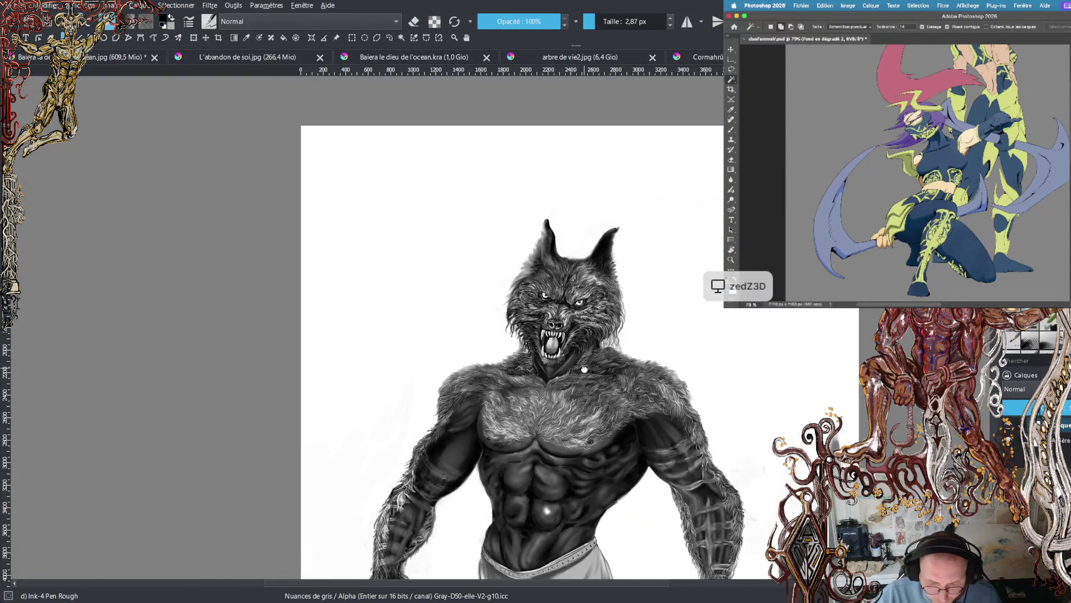
{"action": "left_click_drag", "start_coordinate": [502, 335], "coordinate": [491, 267]}
{"action": "mouse_move", "coordinate": [548, 368]}
{"action": "left_mouse_down"}
{"action": "mouse_move", "coordinate": [539, 335]}
{"action": "mouse_move", "coordinate": [552, 415]}
{"action": "left_mouse_up"}
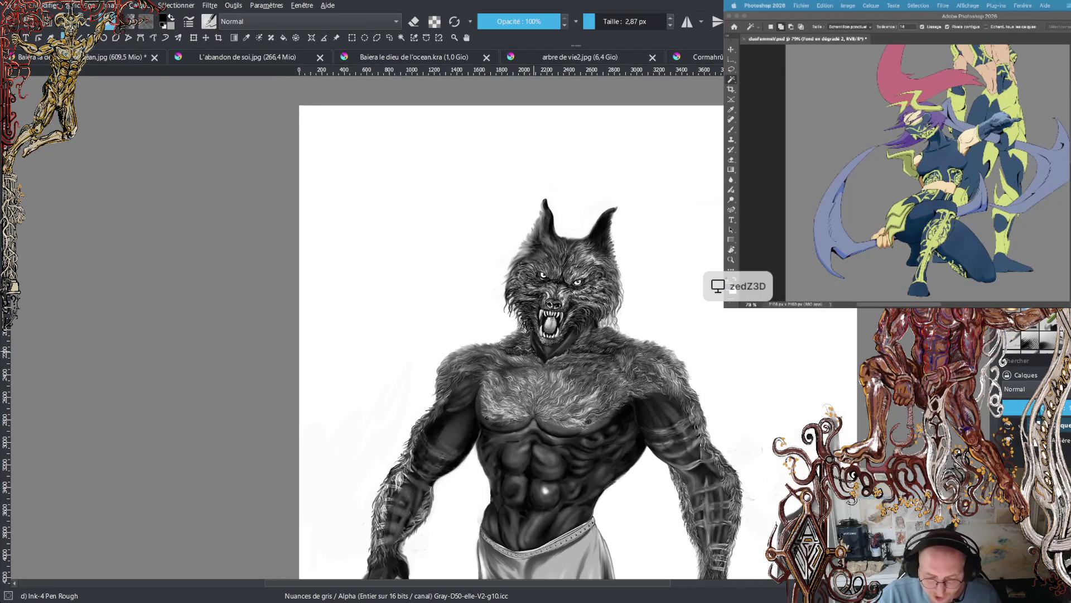
{"action": "scroll", "coordinate": [555, 274], "scroll_direction": "up", "scroll_amount": 5}
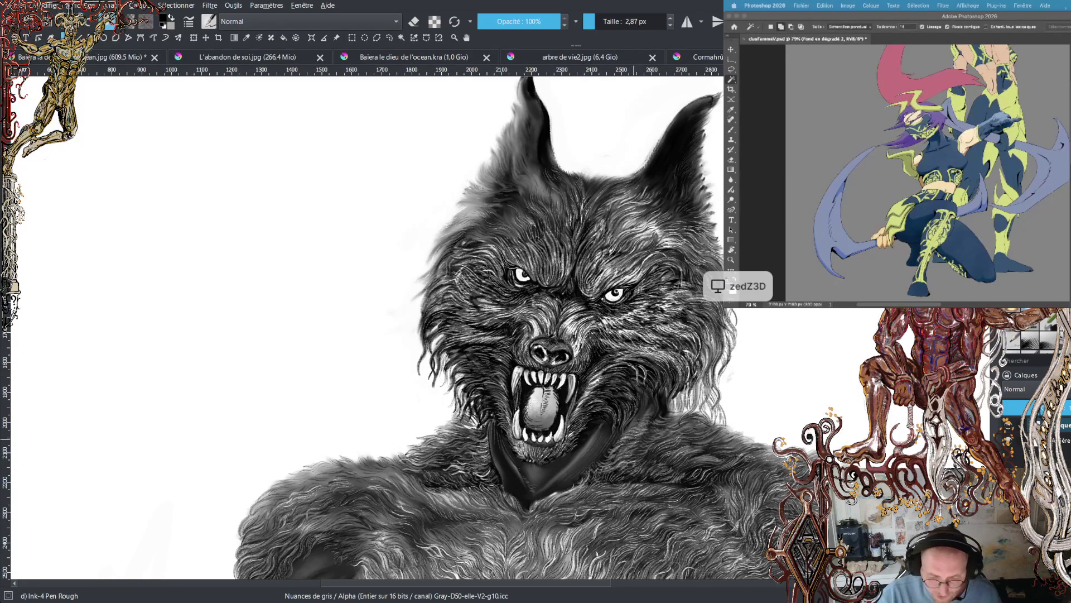
{"action": "scroll", "coordinate": [535, 330], "scroll_direction": "down", "scroll_amount": 3}
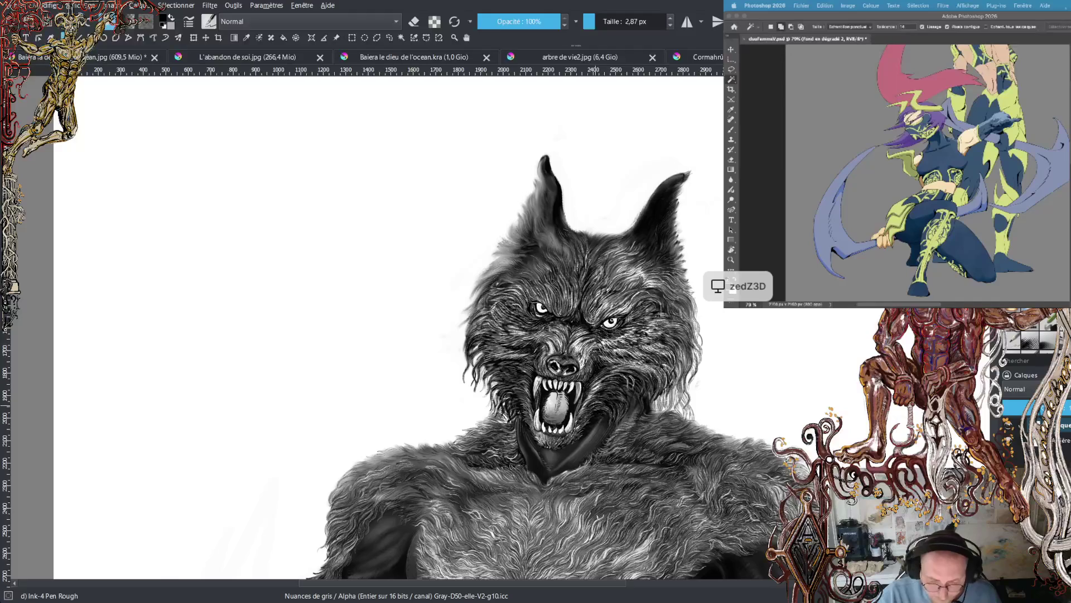
{"action": "scroll", "coordinate": [535, 329], "scroll_direction": "down", "scroll_amount": 3}
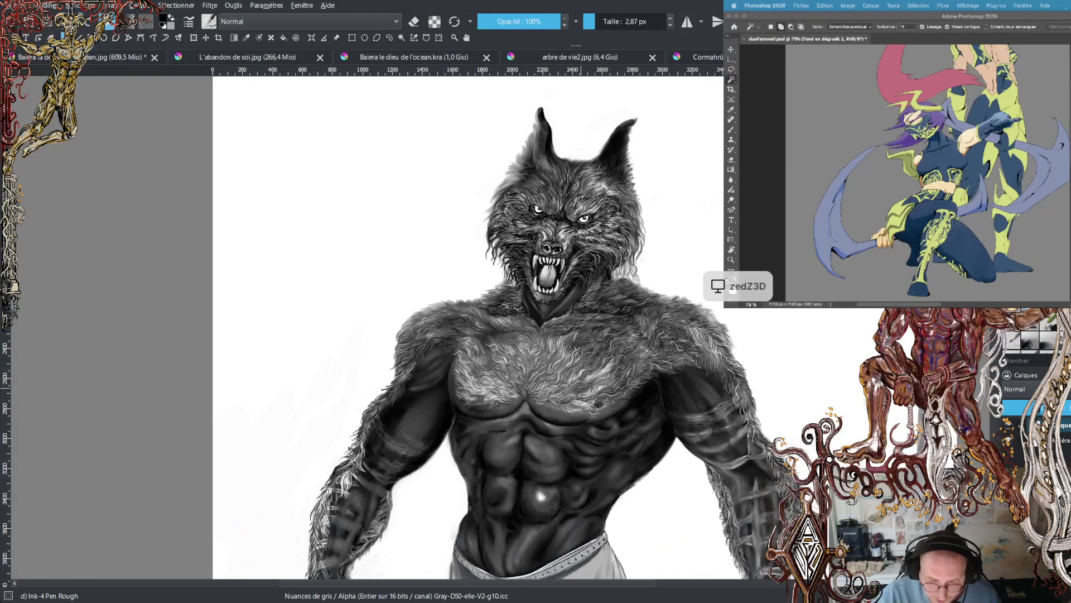
{"action": "scroll", "coordinate": [530, 137], "scroll_direction": "up", "scroll_amount": 3}
{"action": "scroll", "coordinate": [608, 244], "scroll_direction": "down", "scroll_amount": 1}
{"action": "scroll", "coordinate": [608, 243], "scroll_direction": "up", "scroll_amount": 3}
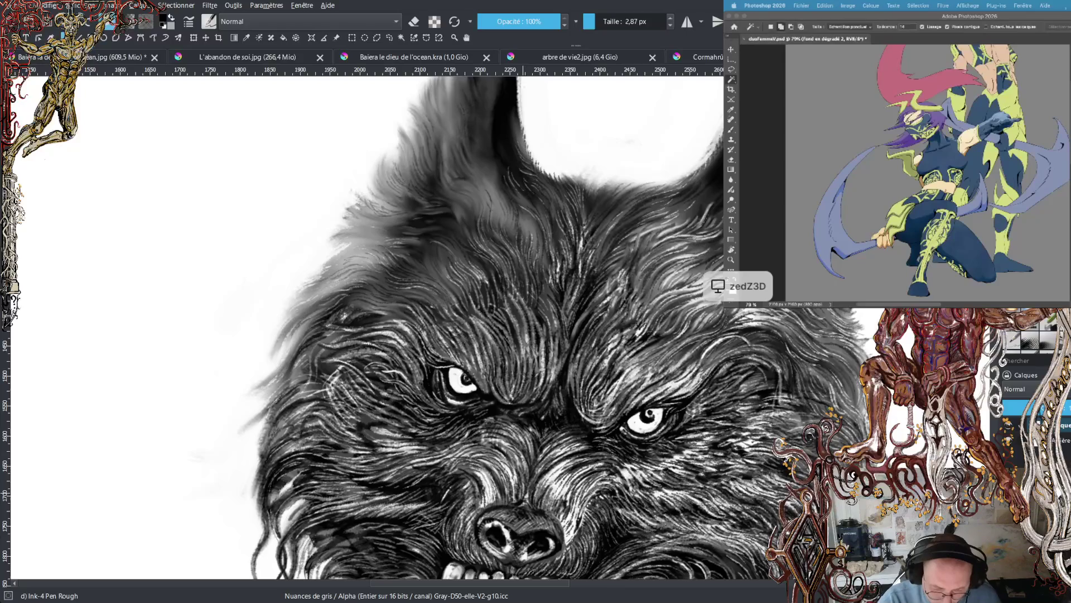
{"action": "scroll", "coordinate": [363, 330], "scroll_direction": "down", "scroll_amount": 10}
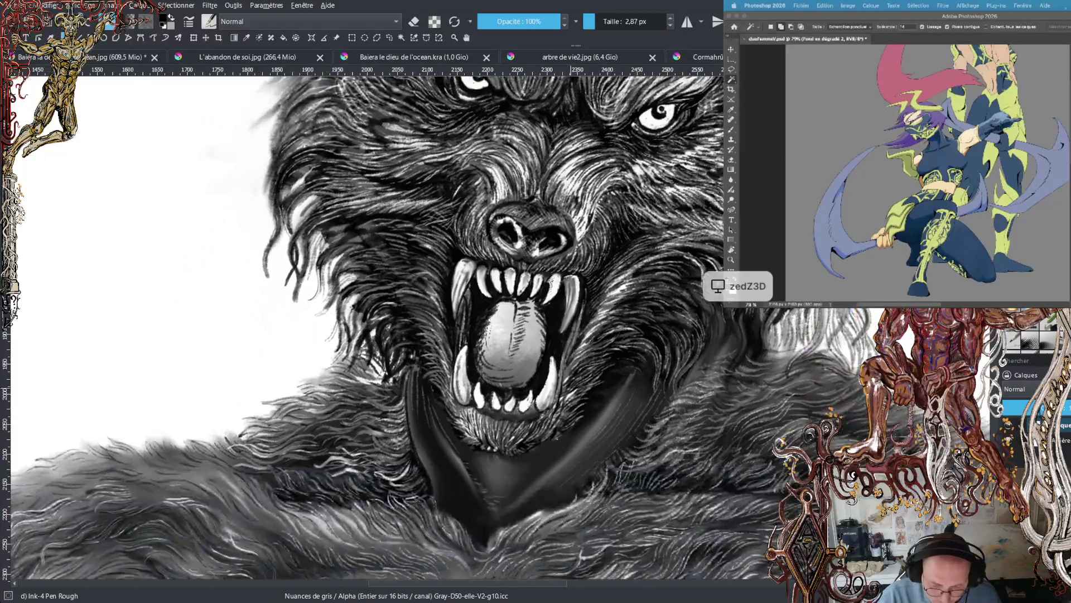
{"action": "scroll", "coordinate": [363, 329], "scroll_direction": "down", "scroll_amount": 5}
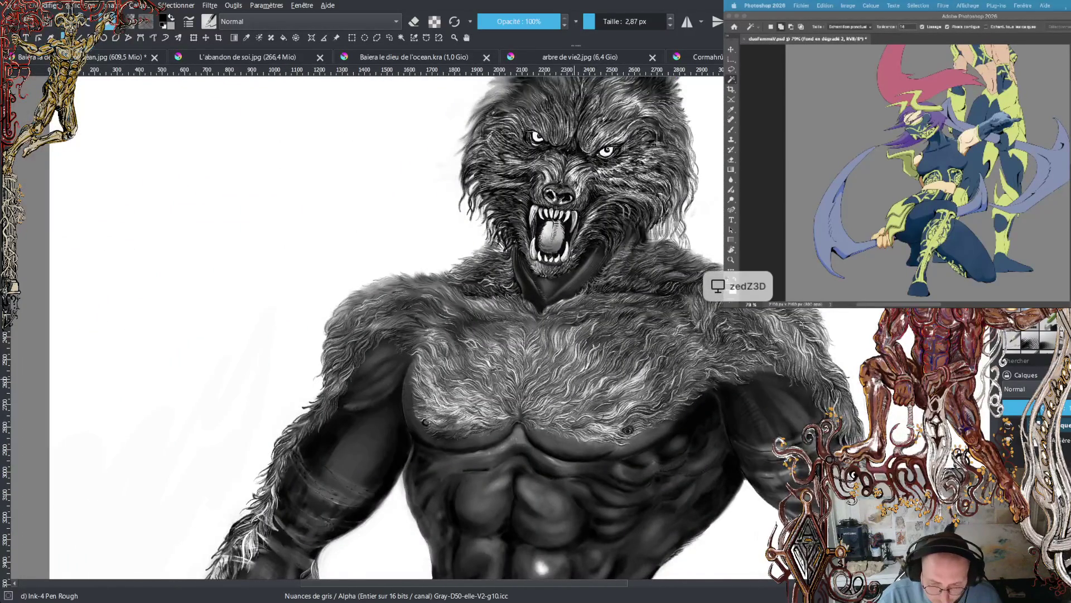
{"action": "scroll", "coordinate": [457, 329], "scroll_direction": "up", "scroll_amount": 5}
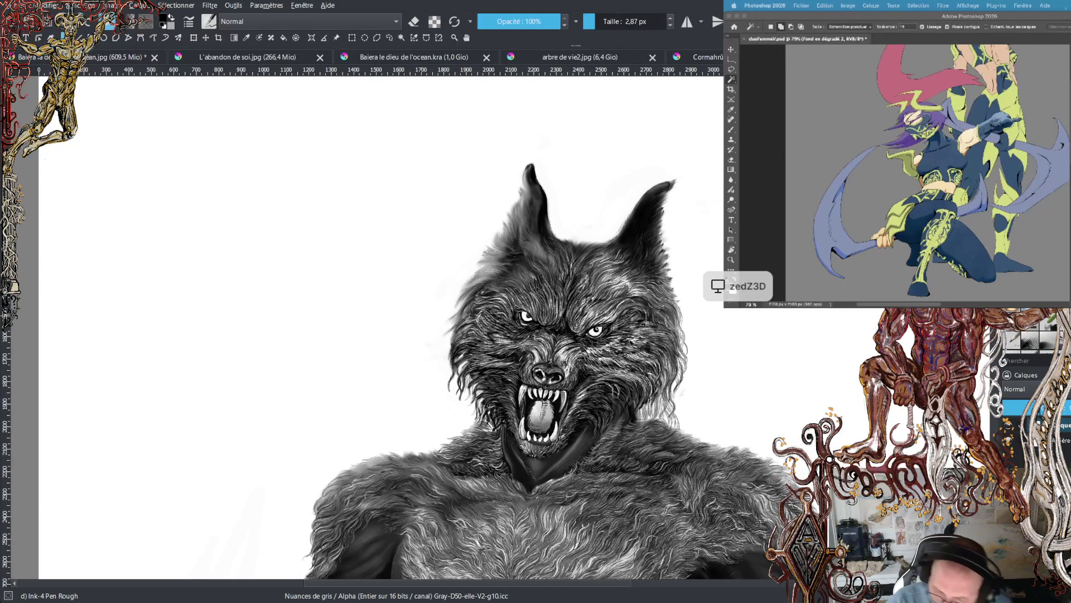
{"action": "scroll", "coordinate": [499, 334], "scroll_direction": "down", "scroll_amount": 2}
{"action": "scroll", "coordinate": [499, 294], "scroll_direction": "up", "scroll_amount": 4}
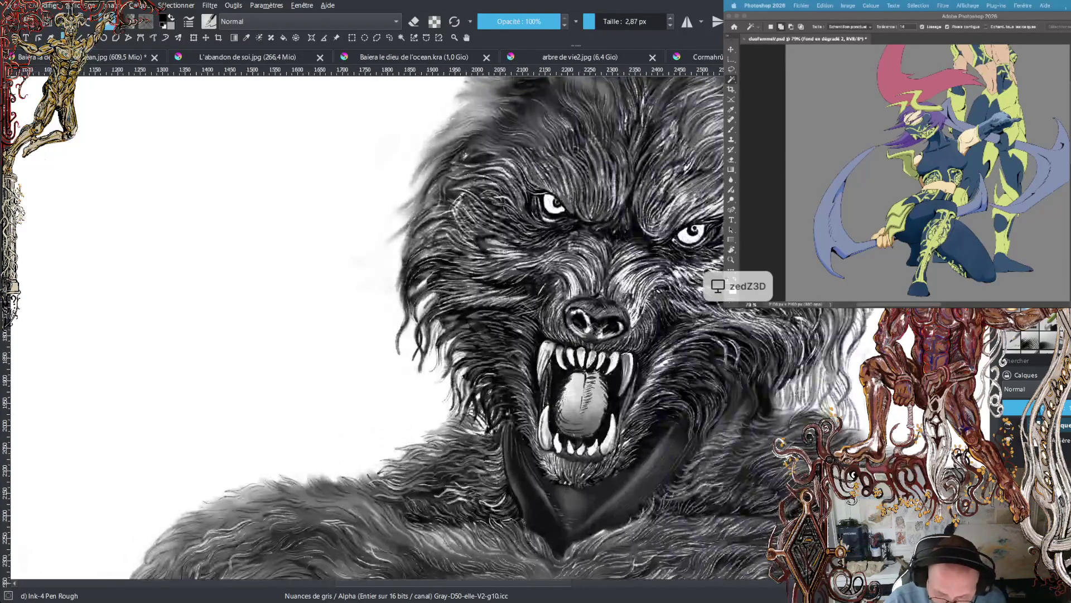
{"action": "scroll", "coordinate": [446, 329], "scroll_direction": "down", "scroll_amount": 3}
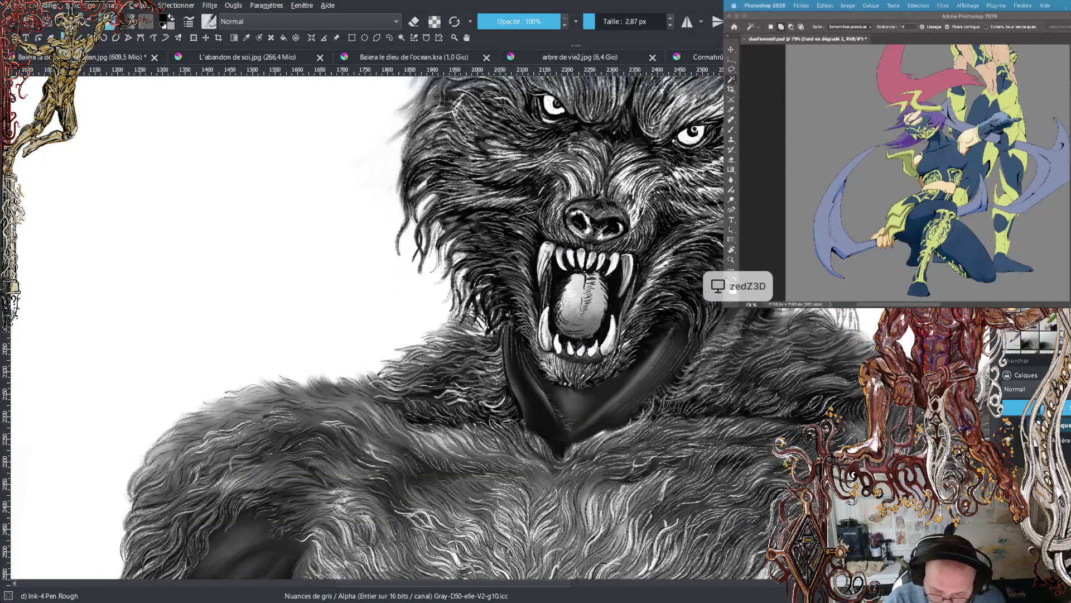
{"action": "scroll", "coordinate": [446, 329], "scroll_direction": "up", "scroll_amount": 1}
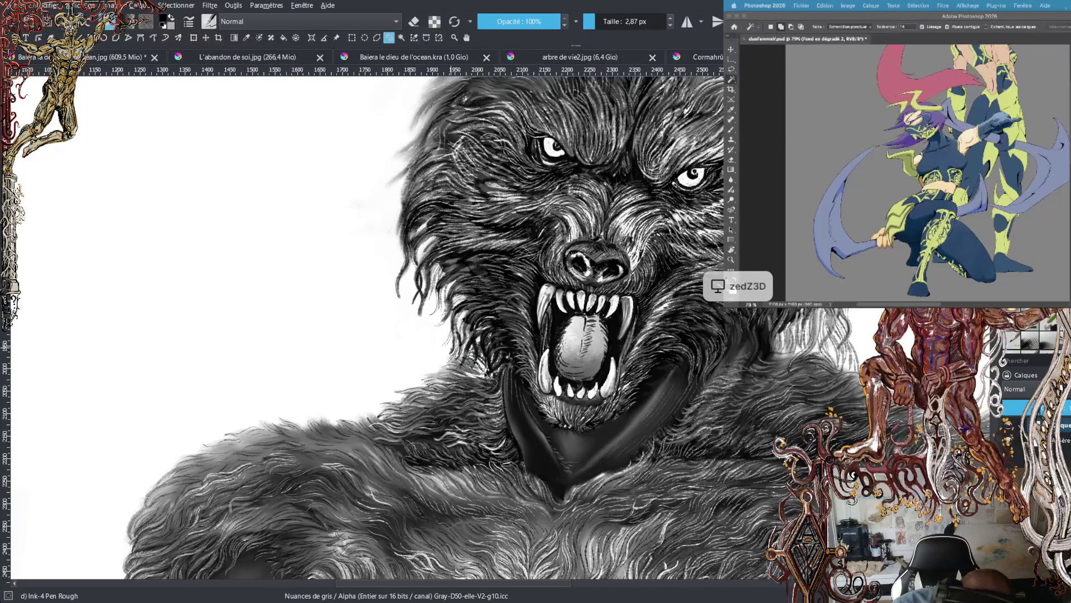
{"action": "mouse_move", "coordinate": [489, 379]}
{"action": "left_mouse_down"}
{"action": "mouse_move", "coordinate": [517, 455]}
{"action": "mouse_move", "coordinate": [561, 482]}
{"action": "mouse_move", "coordinate": [623, 461]}
{"action": "mouse_move", "coordinate": [687, 393]}
{"action": "left_mouse_up"}
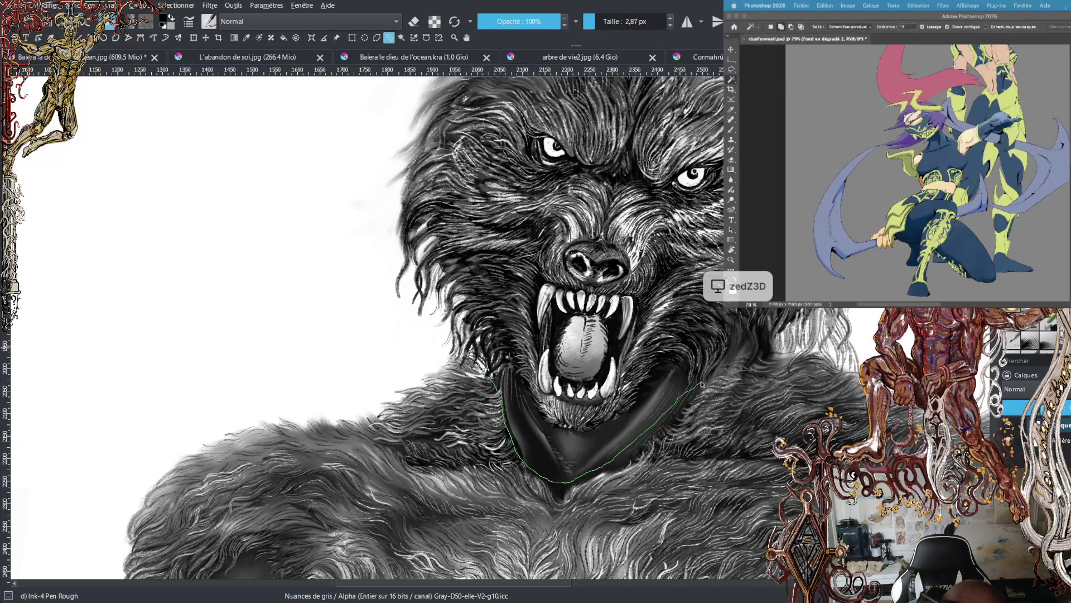
- Close the neck outline, then lasso along the jaw and around the whole head and ears
{"action": "mouse_move", "coordinate": [740, 344]}
{"action": "left_mouse_down"}
{"action": "mouse_move", "coordinate": [753, 351]}
{"action": "mouse_move", "coordinate": [767, 333]}
{"action": "left_mouse_up"}
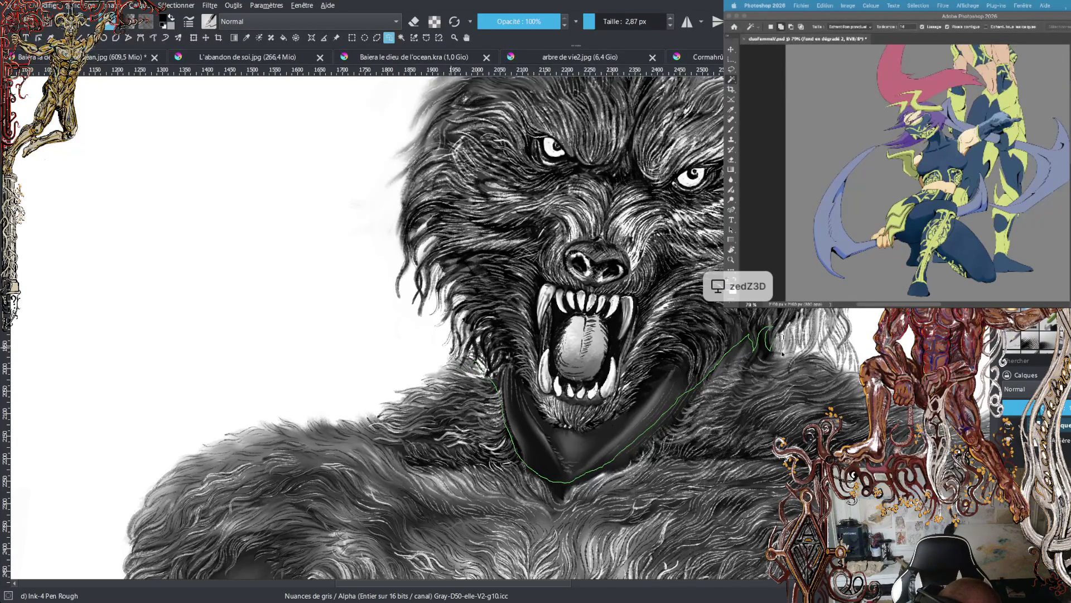
{"action": "left_click_drag", "start_coordinate": [813, 351], "coordinate": [799, 347]}
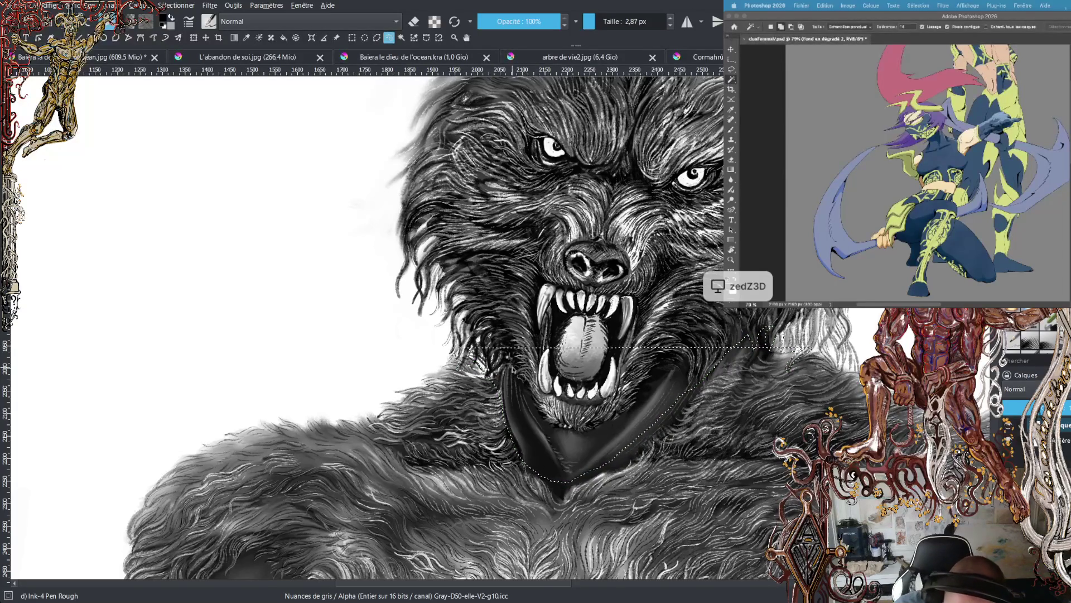
{"action": "left_click_drag", "start_coordinate": [511, 366], "coordinate": [534, 407]}
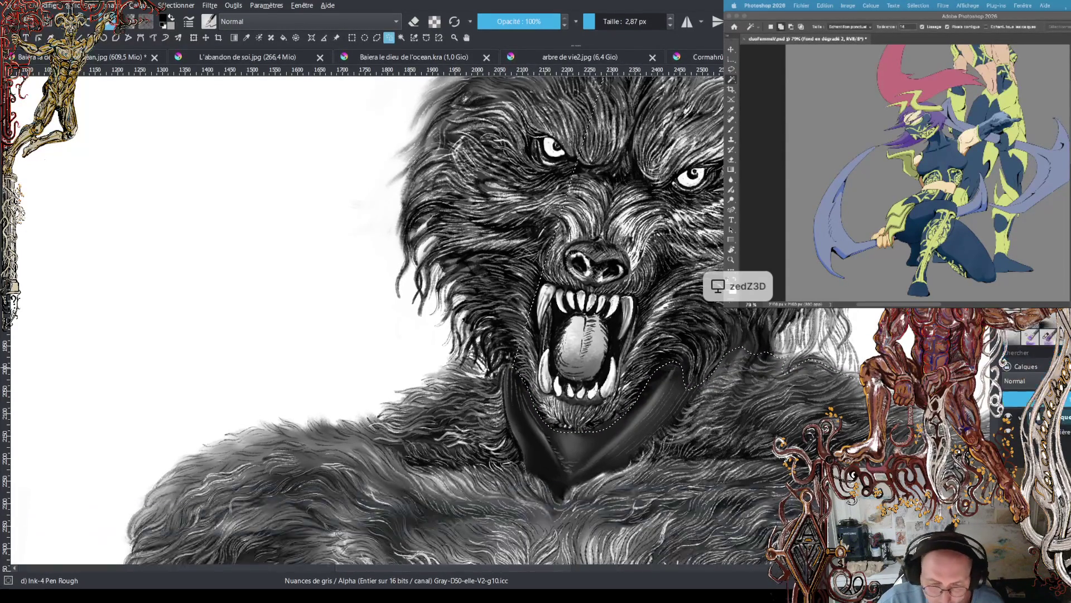
{"action": "scroll", "coordinate": [592, 469], "scroll_direction": "down", "scroll_amount": 3}
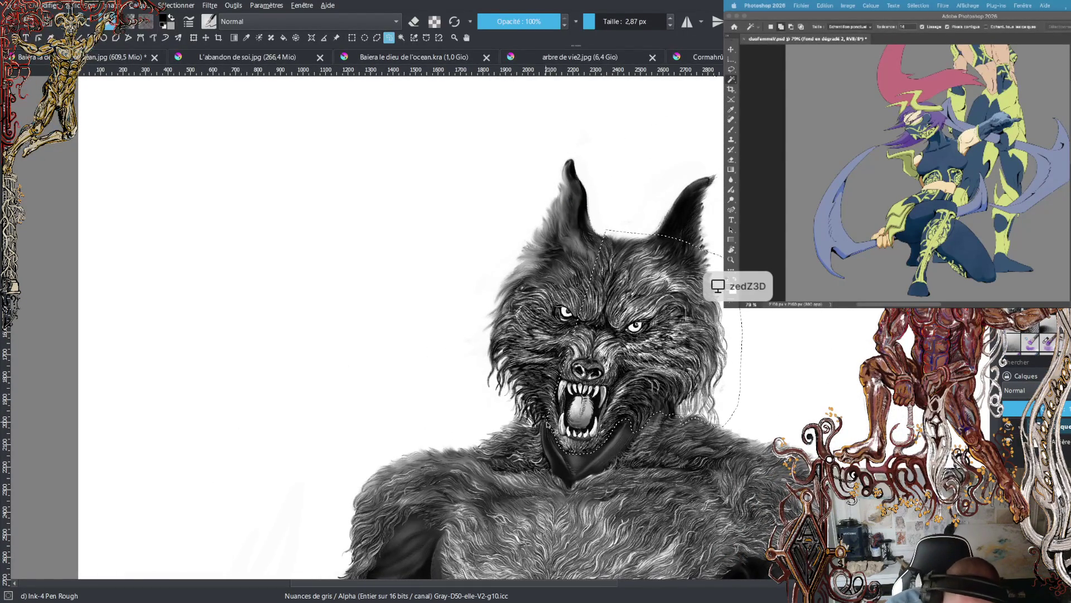
{"action": "mouse_move", "coordinate": [542, 422]}
{"action": "left_mouse_down"}
{"action": "mouse_move", "coordinate": [461, 351]}
{"action": "mouse_move", "coordinate": [560, 121]}
{"action": "mouse_move", "coordinate": [722, 142]}
{"action": "mouse_move", "coordinate": [761, 328]}
{"action": "mouse_move", "coordinate": [739, 368]}
{"action": "left_mouse_up"}
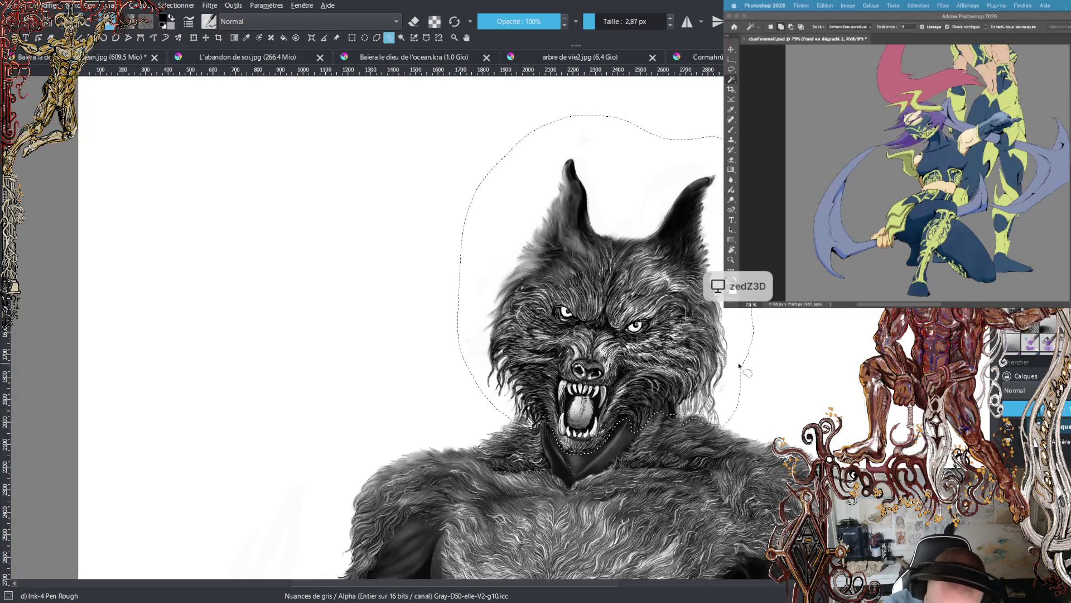
{"action": "scroll", "coordinate": [739, 366], "scroll_direction": "up", "scroll_amount": 2}
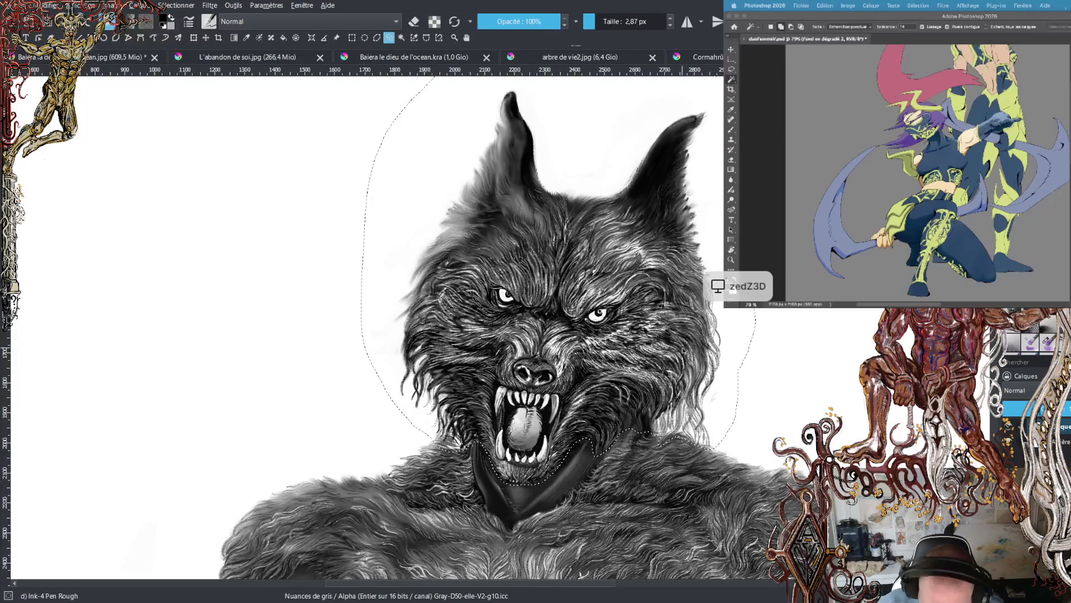
- Transform the selected head, squeezing it narrower and moving it back over the shoulders
{"action": "left_click", "coordinate": [193, 37]}
{"action": "scroll", "coordinate": [560, 315], "scroll_direction": "down", "scroll_amount": 5}
{"action": "scroll", "coordinate": [560, 314], "scroll_direction": "up", "scroll_amount": 3}
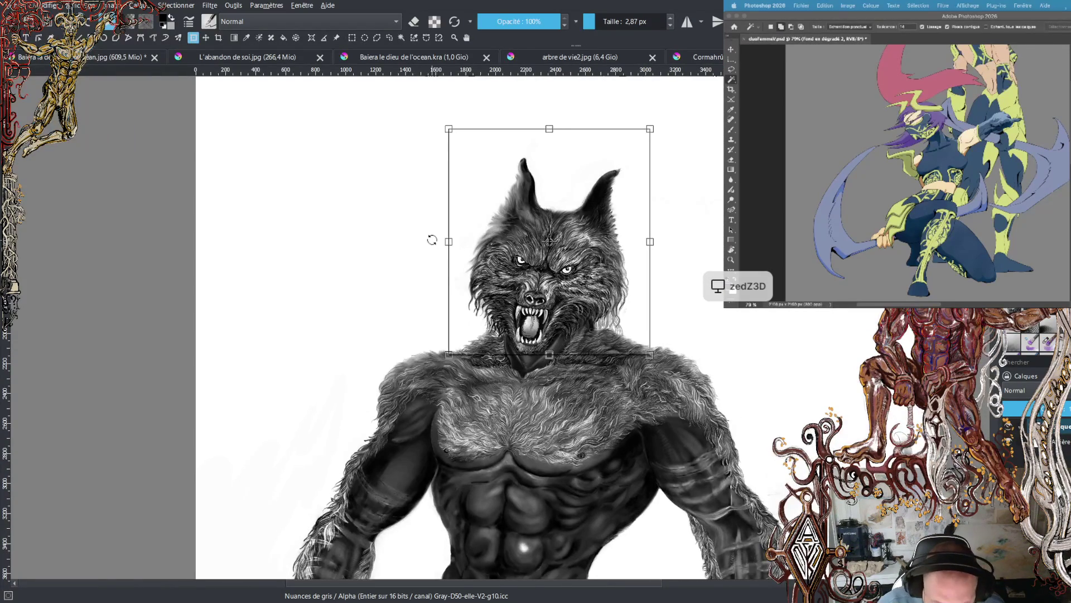
{"action": "mouse_move", "coordinate": [448, 242]}
{"action": "left_mouse_down"}
{"action": "mouse_move", "coordinate": [781, 242]}
{"action": "mouse_move", "coordinate": [546, 251]}
{"action": "mouse_move", "coordinate": [453, 276]}
{"action": "left_mouse_up"}
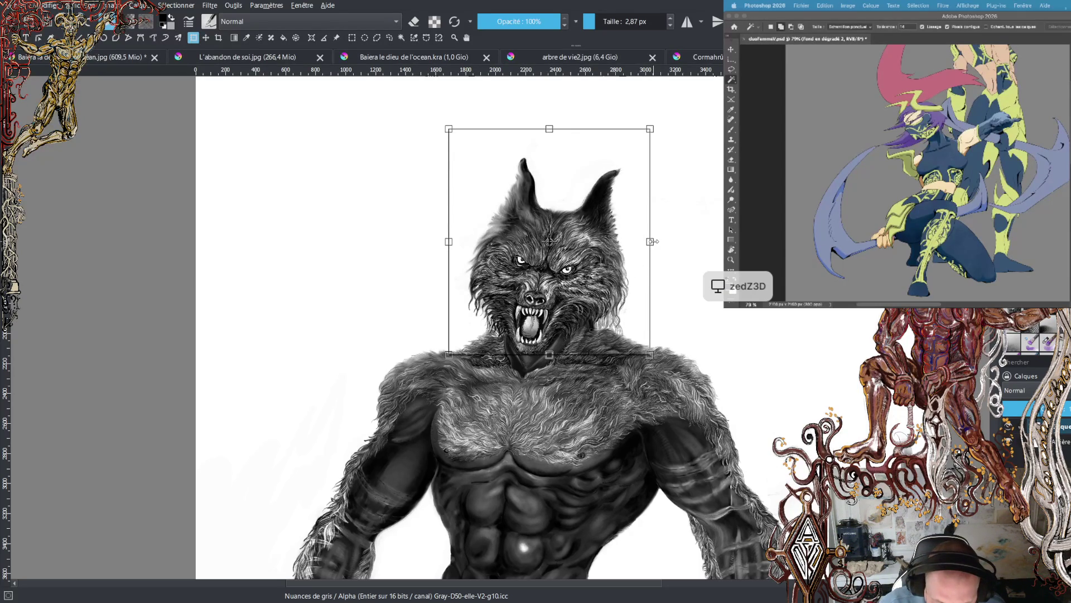
{"action": "left_click_drag", "start_coordinate": [651, 242], "coordinate": [297, 242]}
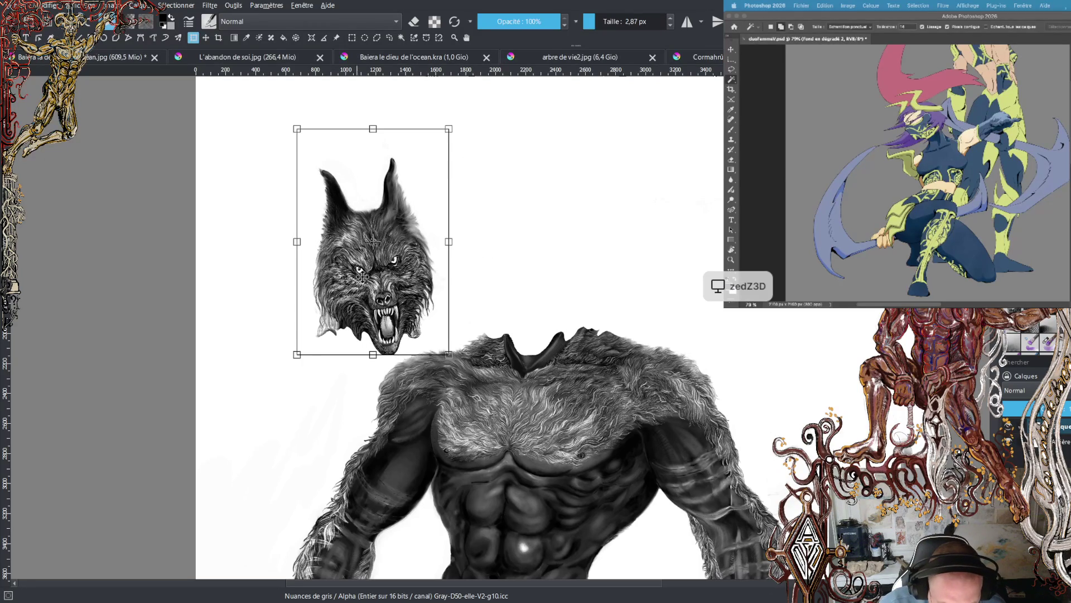
{"action": "mouse_move", "coordinate": [392, 270]}
{"action": "left_mouse_down"}
{"action": "mouse_move", "coordinate": [422, 260]}
{"action": "mouse_move", "coordinate": [544, 272]}
{"action": "left_mouse_up"}
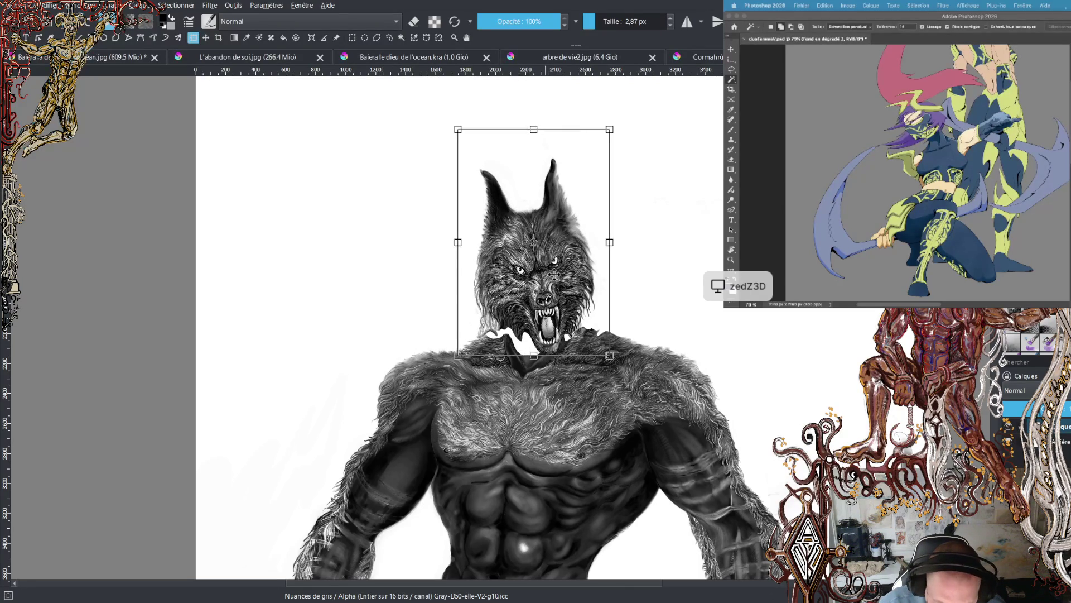
- Widen the head slightly leftward, adjust its height from the bottom edge, and apply the transform
{"action": "scroll", "coordinate": [675, 311], "scroll_direction": "down", "scroll_amount": 2}
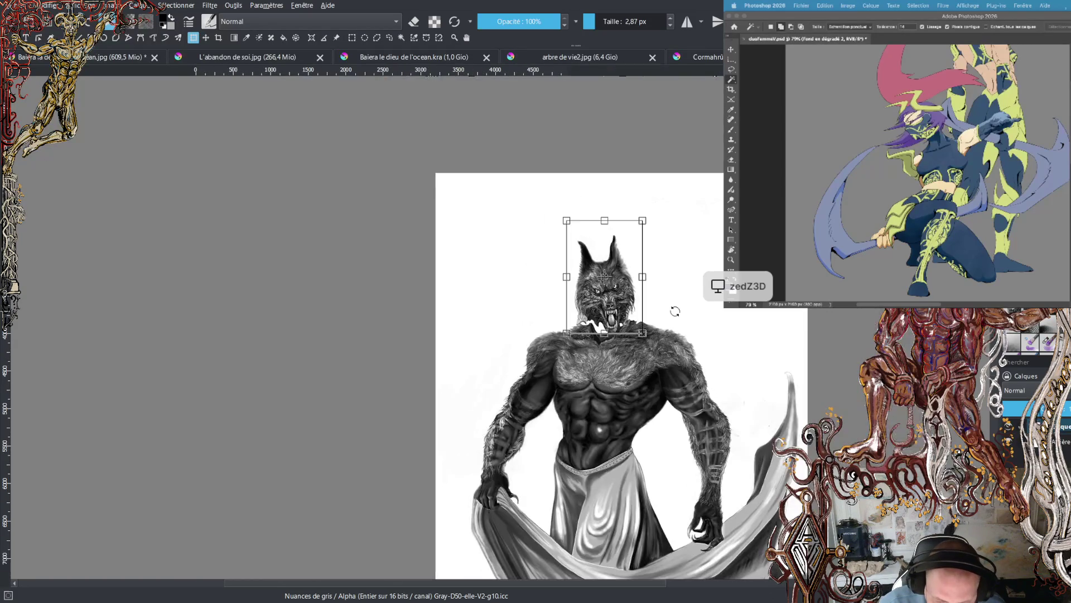
{"action": "scroll", "coordinate": [675, 311], "scroll_direction": "up", "scroll_amount": 2}
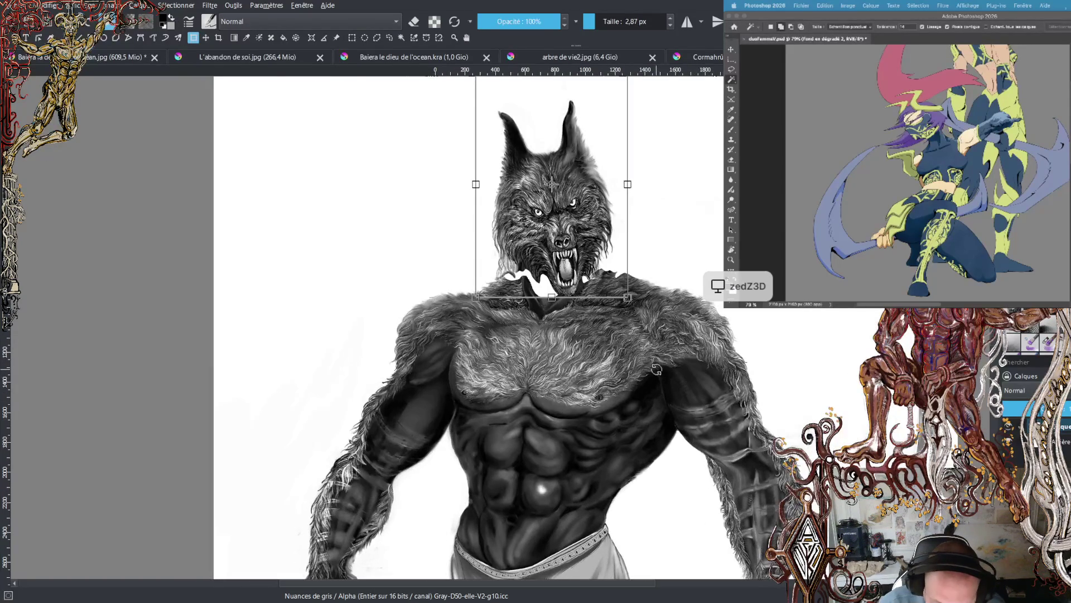
{"action": "scroll", "coordinate": [651, 268], "scroll_direction": "up", "scroll_amount": 2}
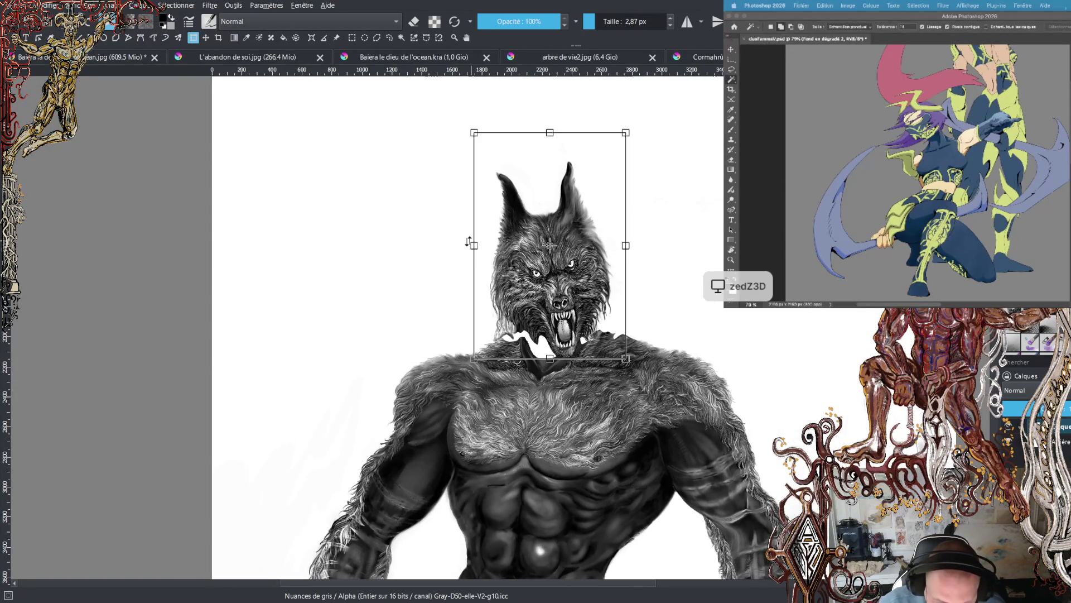
{"action": "left_click_drag", "start_coordinate": [470, 246], "coordinate": [444, 246]}
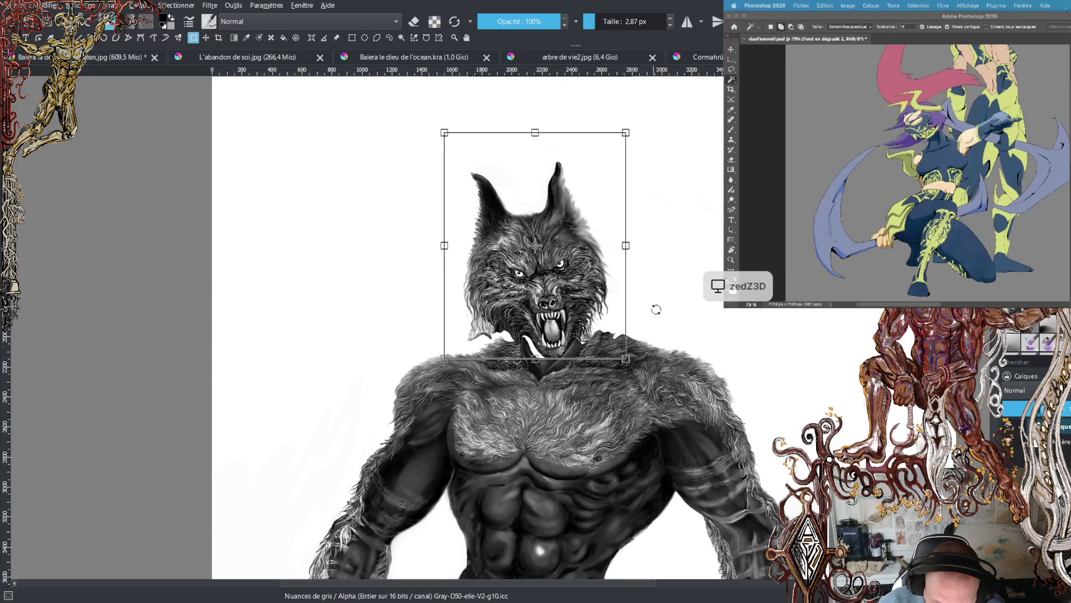
{"action": "scroll", "coordinate": [657, 309], "scroll_direction": "down", "scroll_amount": 5}
{"action": "scroll", "coordinate": [649, 296], "scroll_direction": "down", "scroll_amount": 2}
{"action": "scroll", "coordinate": [648, 296], "scroll_direction": "up", "scroll_amount": 2}
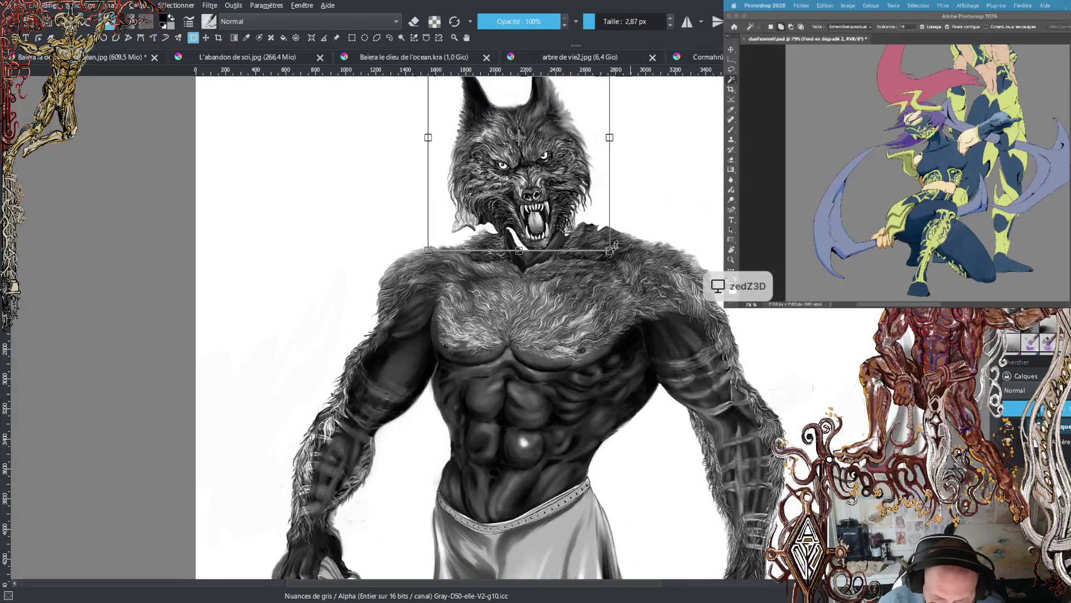
{"action": "scroll", "coordinate": [615, 246], "scroll_direction": "down", "scroll_amount": 1}
{"action": "scroll", "coordinate": [608, 290], "scroll_direction": "up", "scroll_amount": 3}
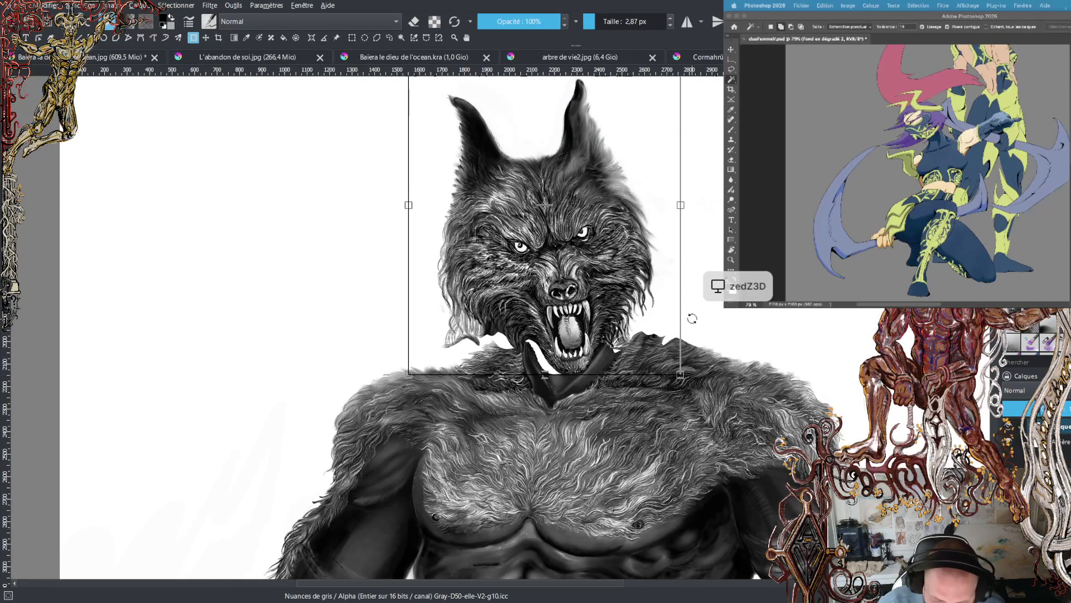
{"action": "left_click_drag", "start_coordinate": [546, 375], "coordinate": [545, 393]}
{"action": "scroll", "coordinate": [720, 293], "scroll_direction": "down", "scroll_amount": 1}
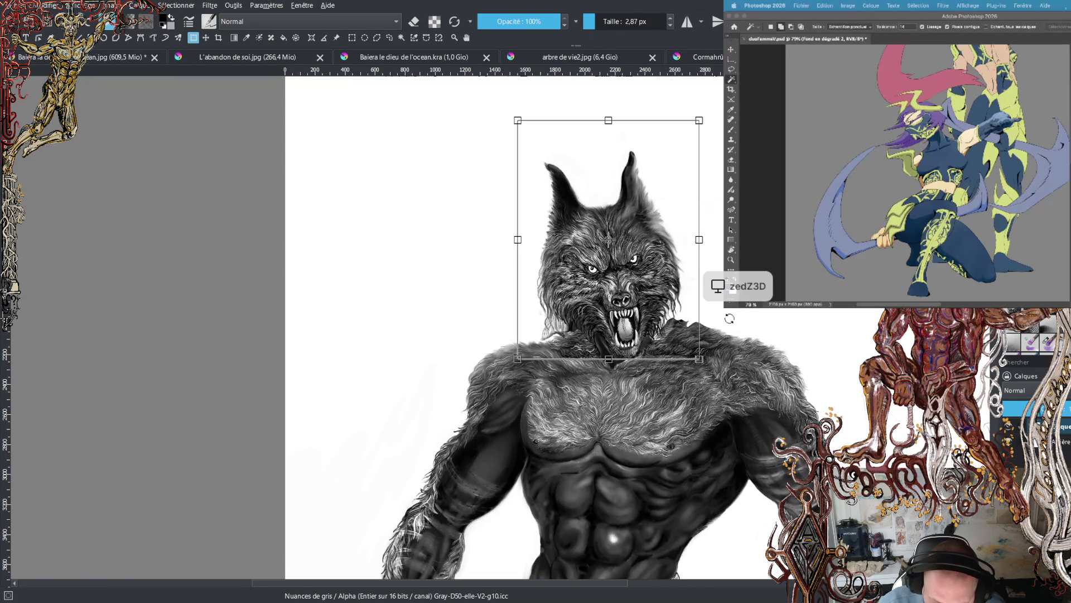
{"action": "scroll", "coordinate": [729, 319], "scroll_direction": "up", "scroll_amount": 1}
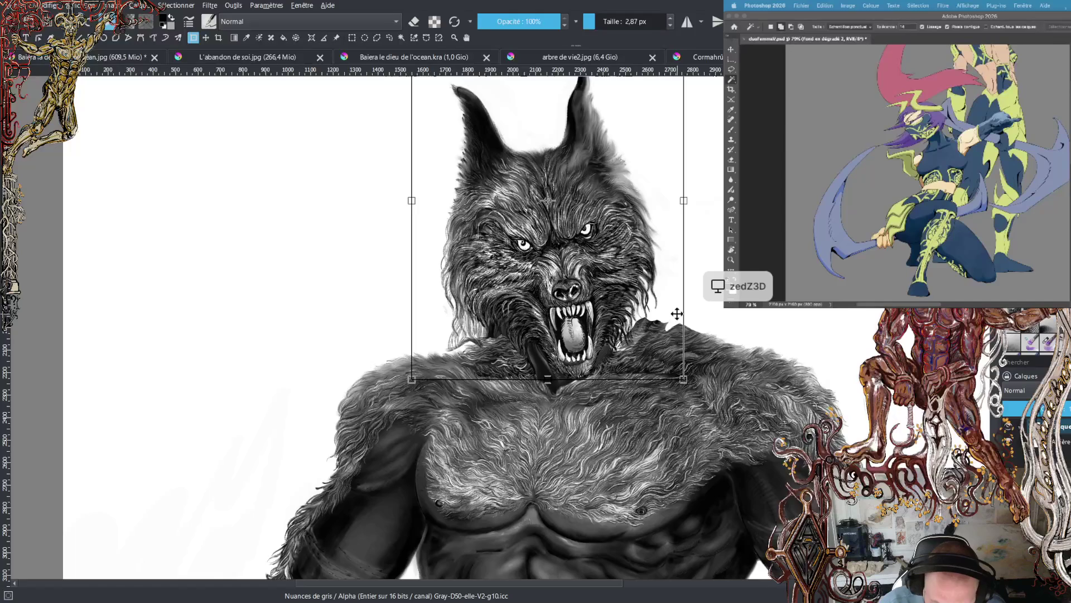
{"action": "scroll", "coordinate": [675, 310], "scroll_direction": "down", "scroll_amount": 2}
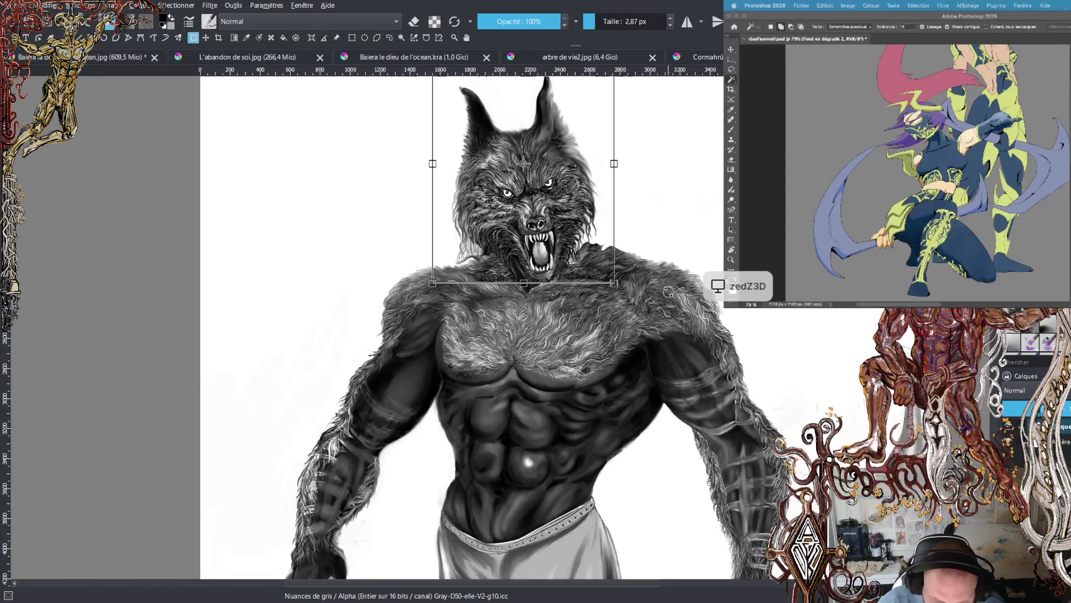
{"action": "scroll", "coordinate": [669, 291], "scroll_direction": "up", "scroll_amount": 2}
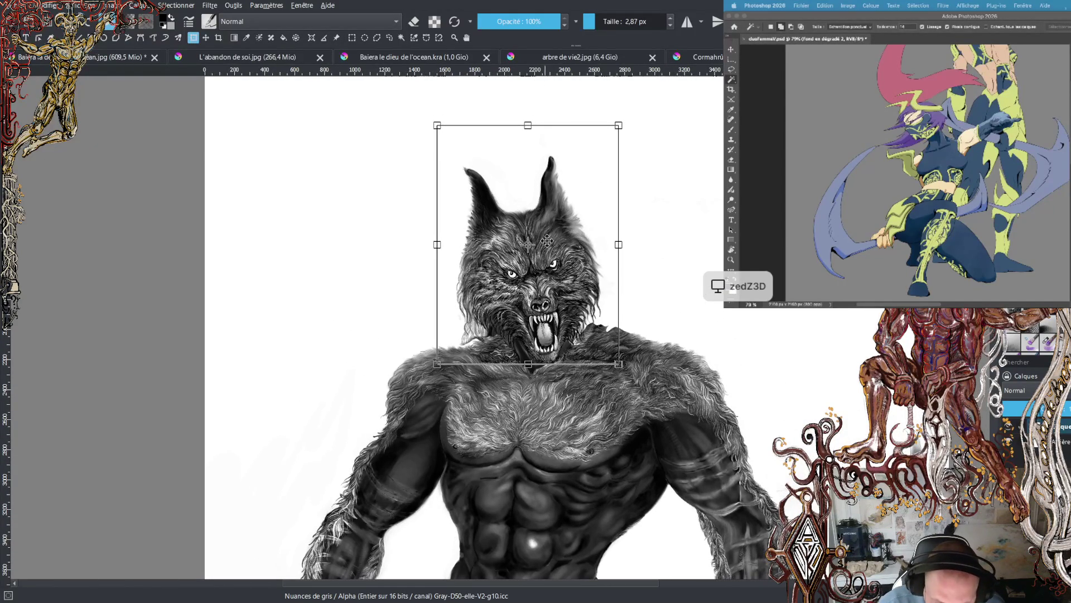
{"action": "key", "text": "Return"}
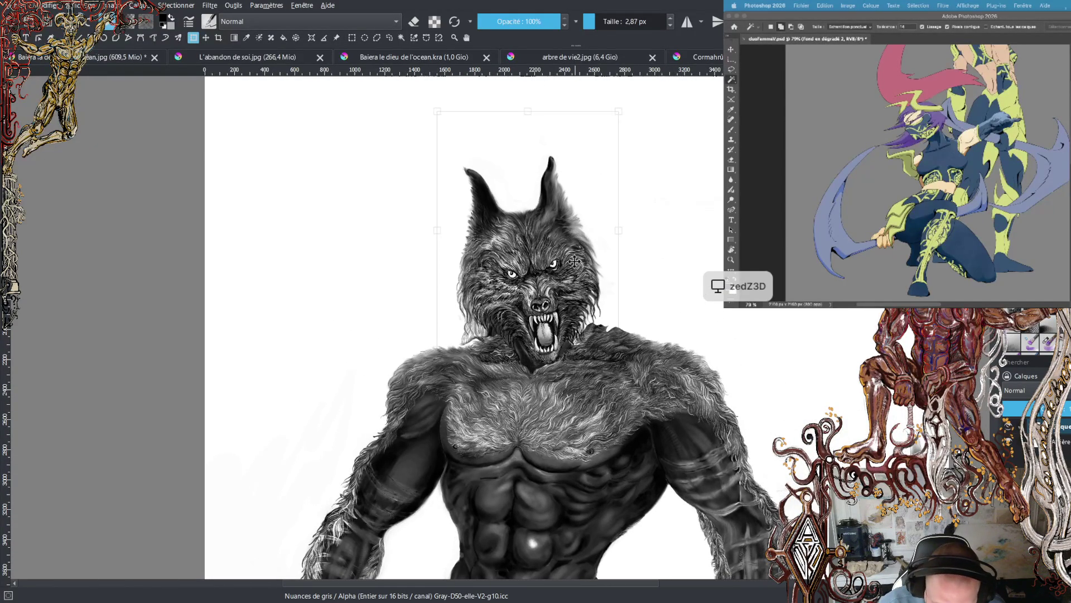
- Nudge the wolf head up, widen it slightly to the right, and tilt it slightly clockwise
{"action": "left_click_drag", "start_coordinate": [575, 261], "coordinate": [575, 248]}
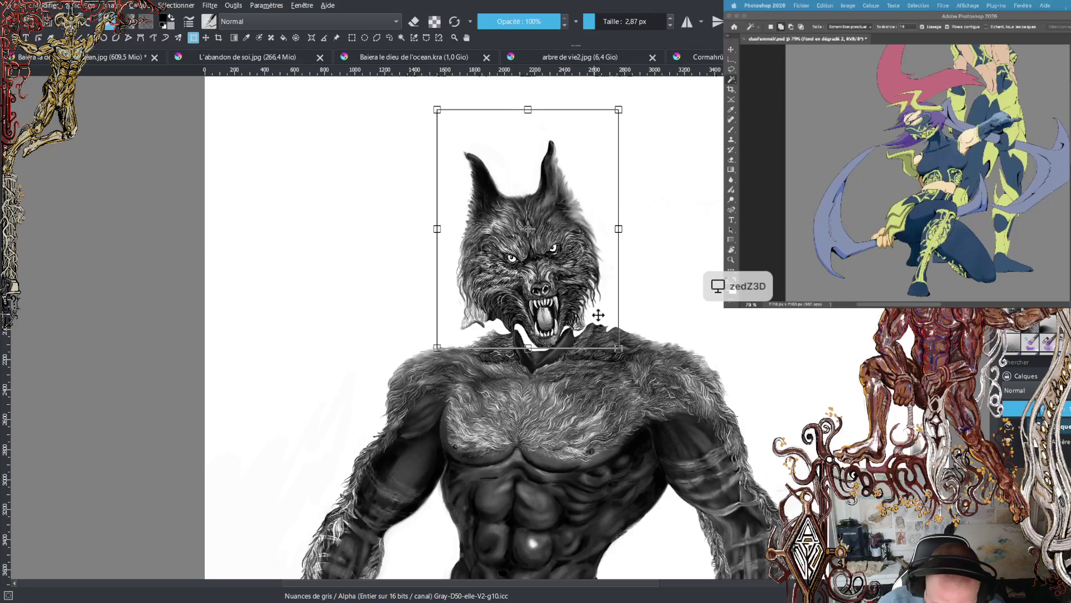
{"action": "left_click_drag", "start_coordinate": [618, 228], "coordinate": [636, 231]}
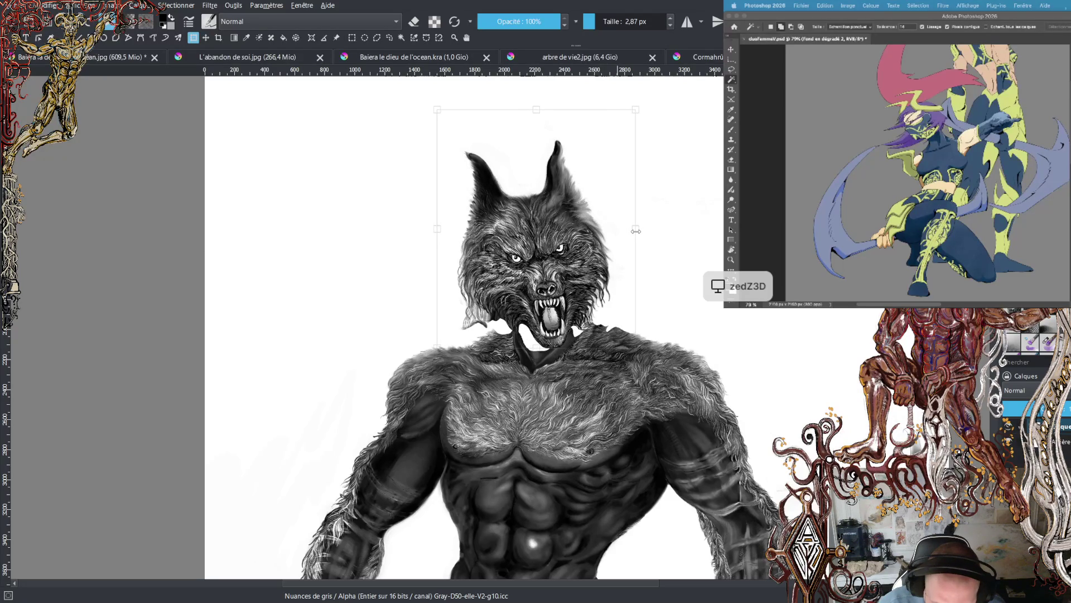
{"action": "left_click_drag", "start_coordinate": [653, 270], "coordinate": [663, 282]}
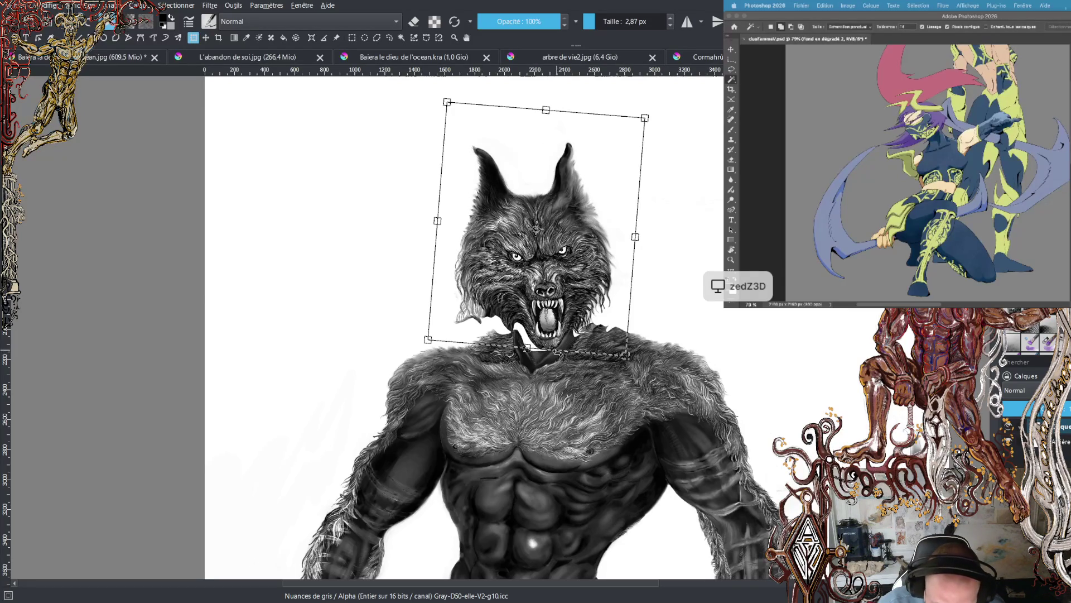
- Apply the transform, try rotating the head further clockwise, then undo the last rotation
{"action": "key", "text": "Return"}
{"action": "left_click_drag", "start_coordinate": [556, 353], "coordinate": [553, 356]}
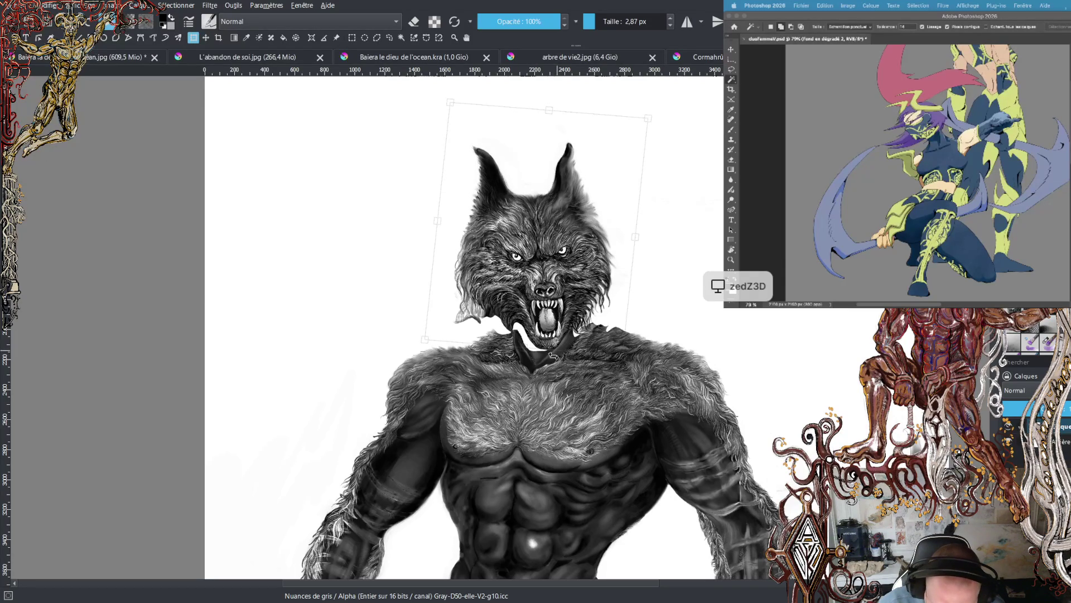
{"action": "left_click_drag", "start_coordinate": [553, 355], "coordinate": [560, 355]}
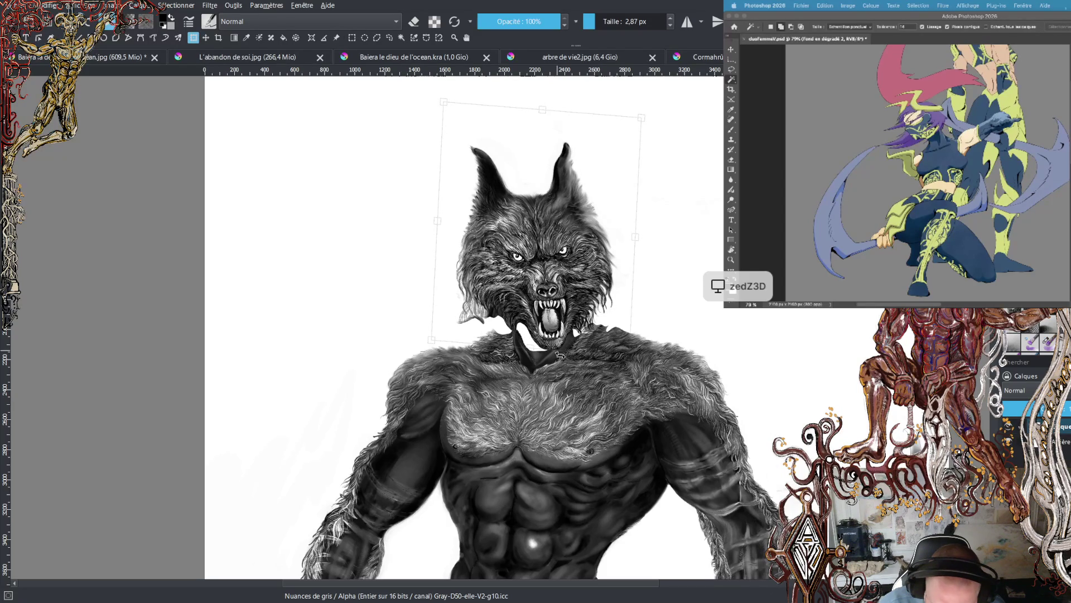
{"action": "key", "text": "ctrl+z"}
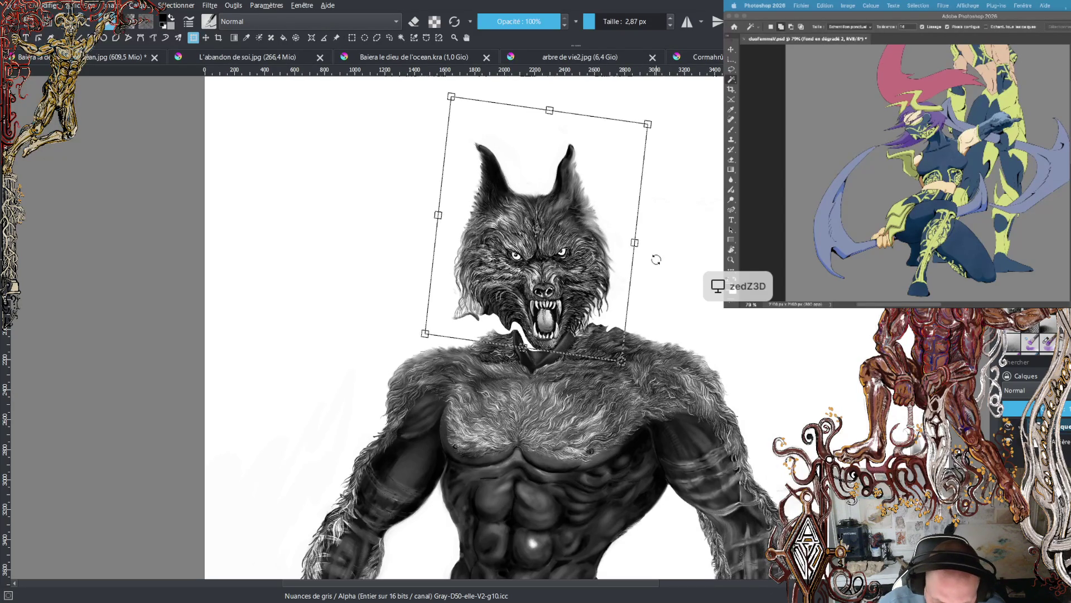
- Lower the wolf head slightly so it sits onto the neck
{"action": "left_click_drag", "start_coordinate": [607, 275], "coordinate": [578, 271]}
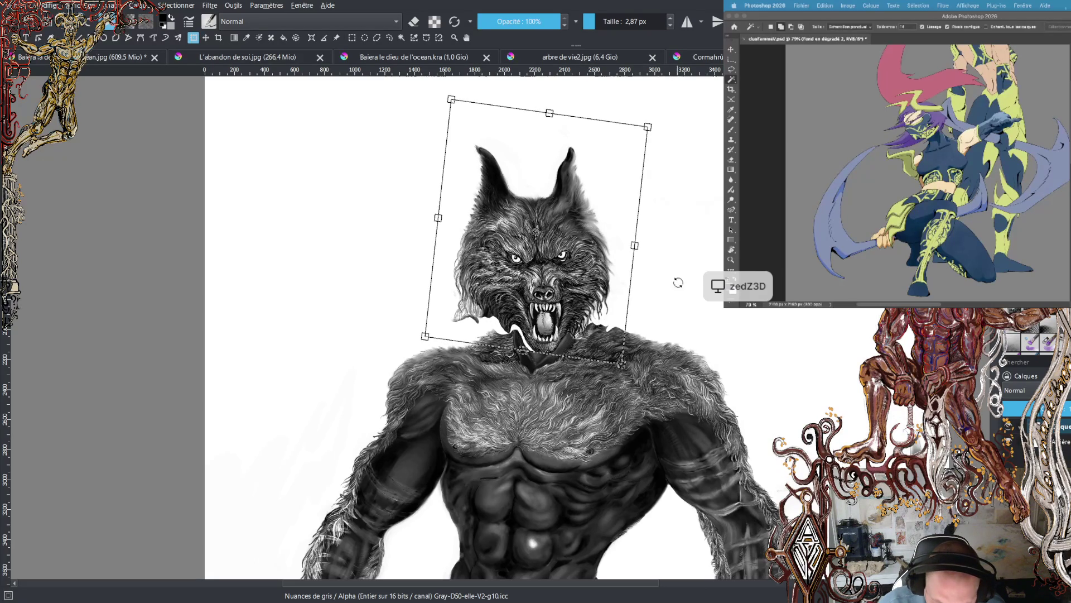
{"action": "scroll", "coordinate": [678, 283], "scroll_direction": "down", "scroll_amount": 2}
{"action": "scroll", "coordinate": [689, 310], "scroll_direction": "up", "scroll_amount": 2}
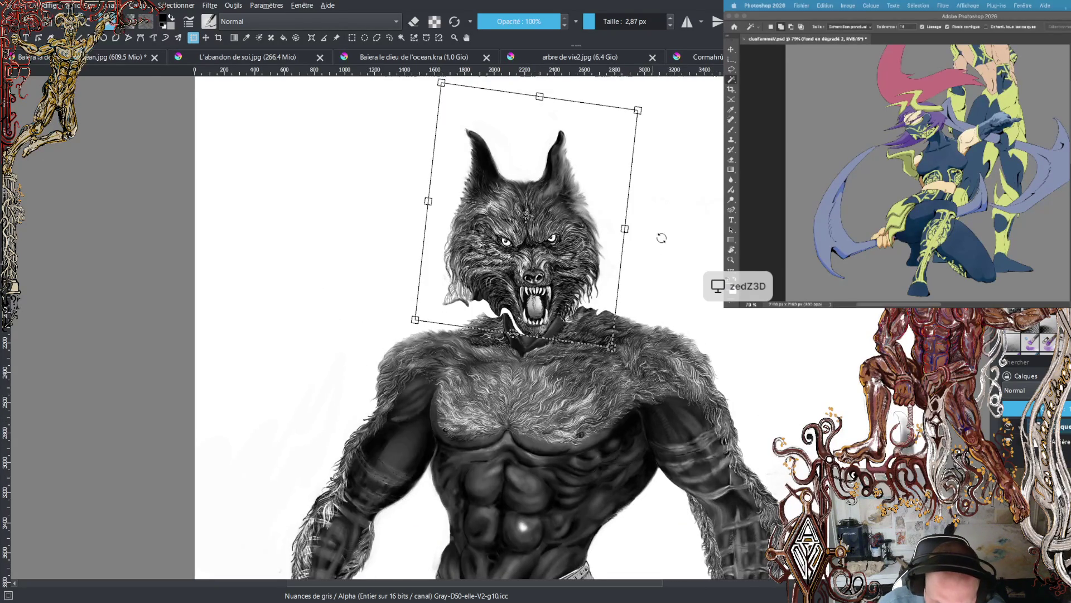
{"action": "left_click_drag", "start_coordinate": [620, 258], "coordinate": [647, 257]}
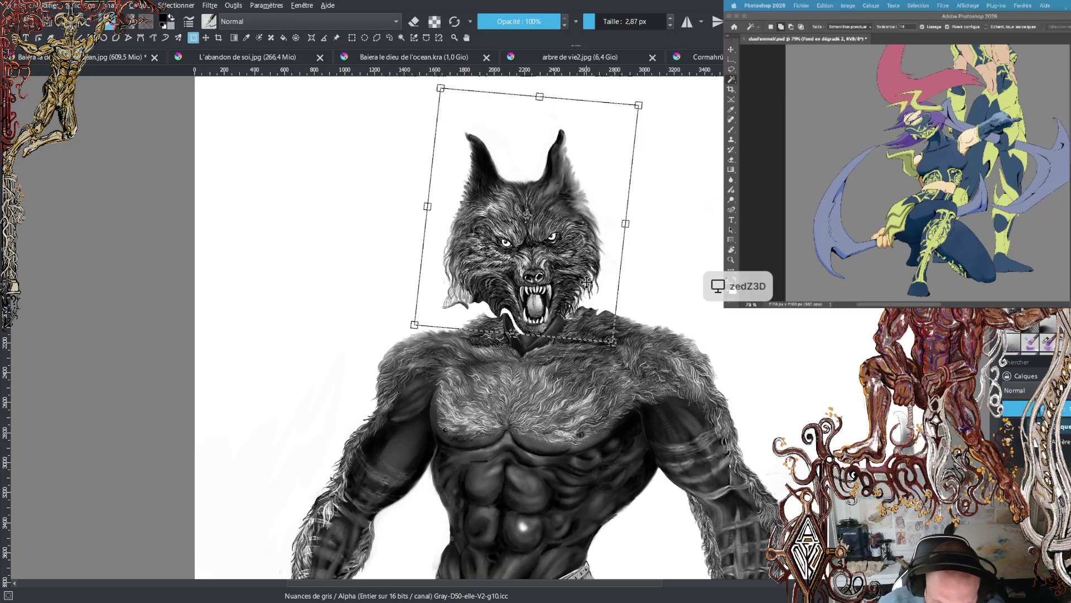
{"action": "scroll", "coordinate": [664, 290], "scroll_direction": "down", "scroll_amount": 1}
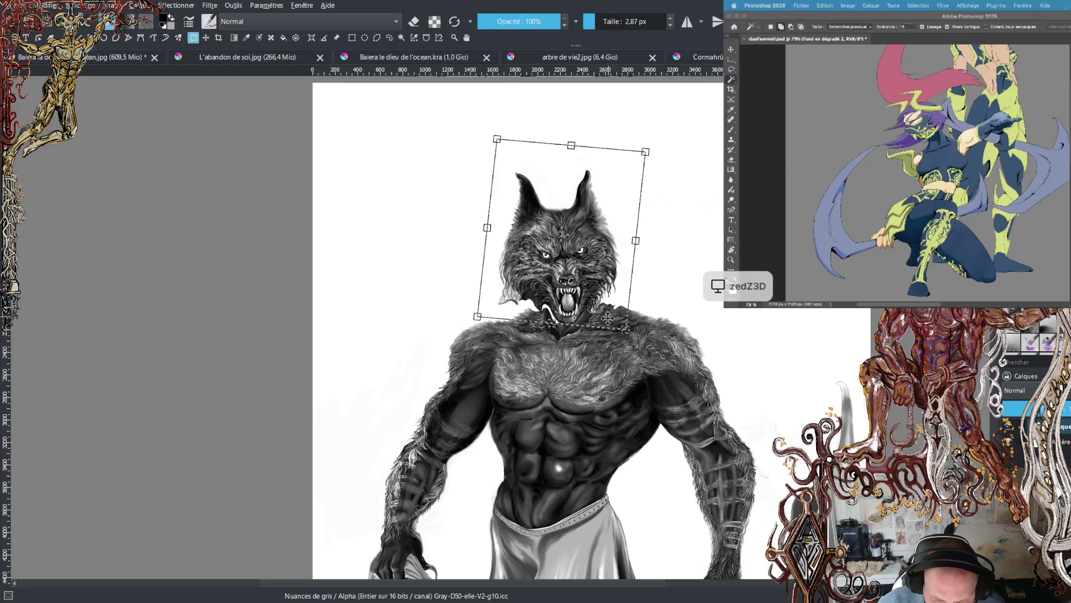
- Resume transforming the wolf head and stretch it a little wider, committing the new width
{"action": "key", "text": "Return"}
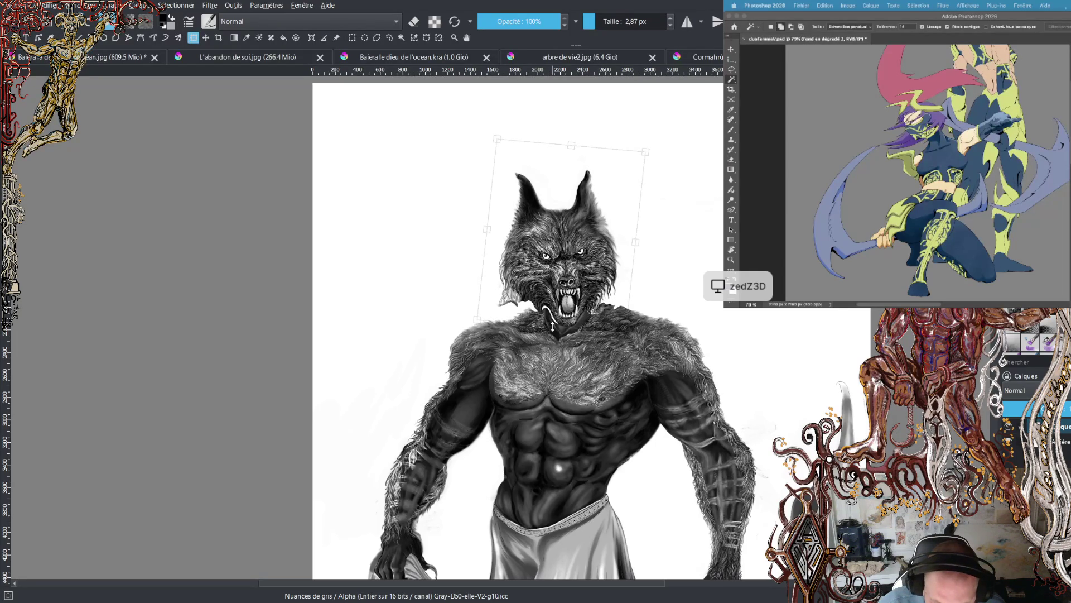
{"action": "left_click", "coordinate": [553, 329]}
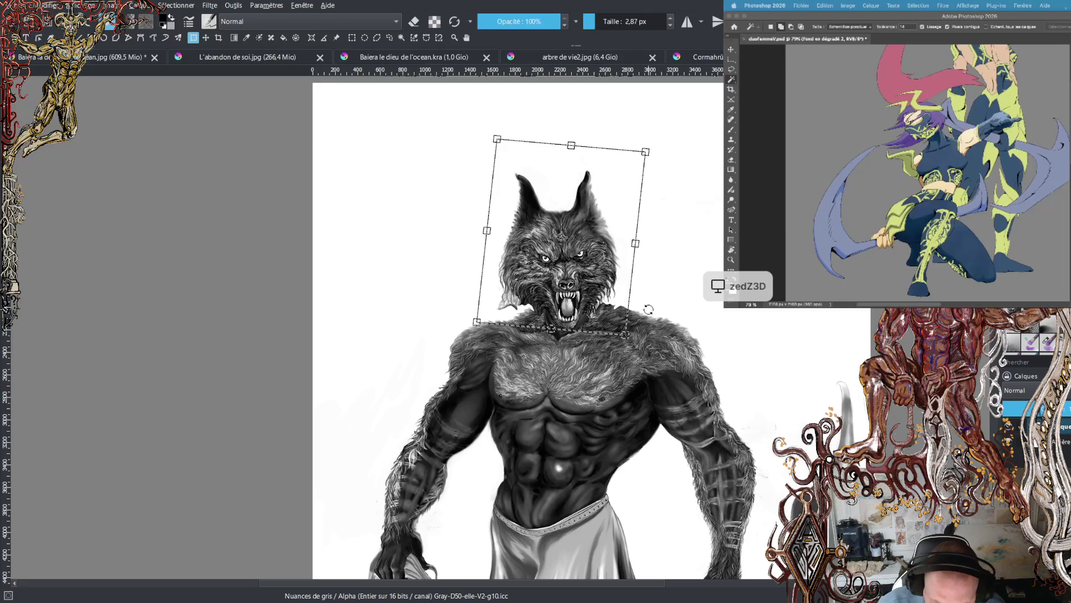
{"action": "scroll", "coordinate": [652, 312], "scroll_direction": "up", "scroll_amount": 2}
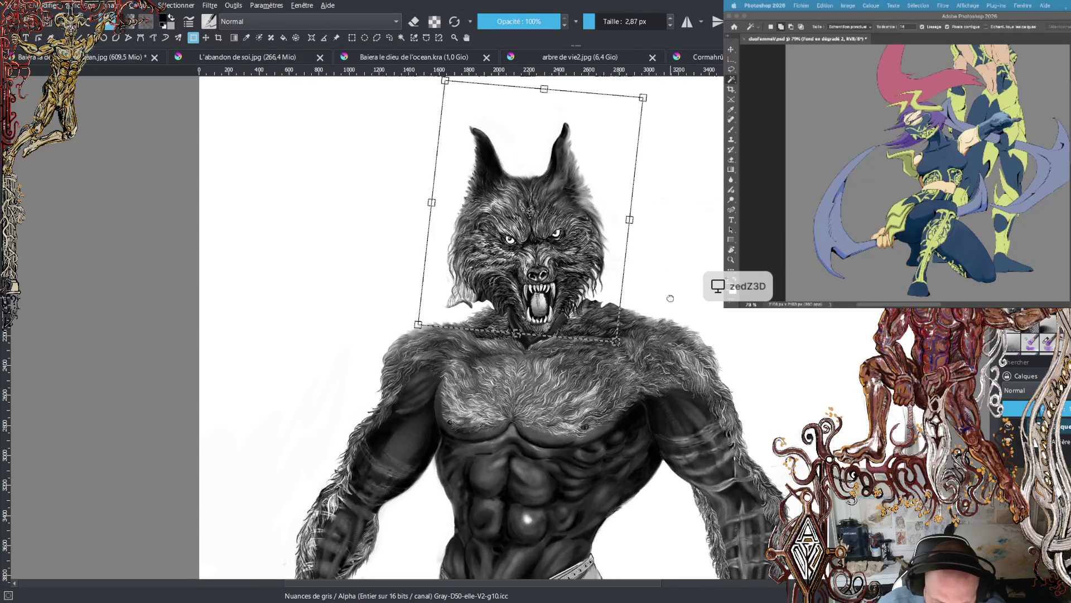
{"action": "scroll", "coordinate": [670, 298], "scroll_direction": "down", "scroll_amount": 2}
{"action": "scroll", "coordinate": [672, 302], "scroll_direction": "down", "scroll_amount": 2}
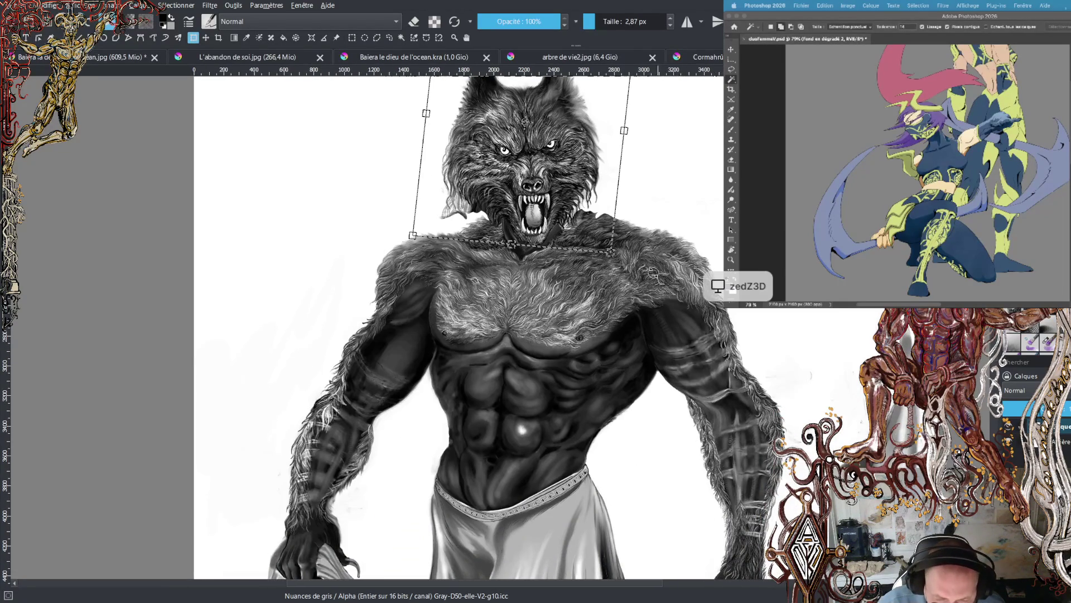
{"action": "scroll", "coordinate": [657, 279], "scroll_direction": "down", "scroll_amount": 1}
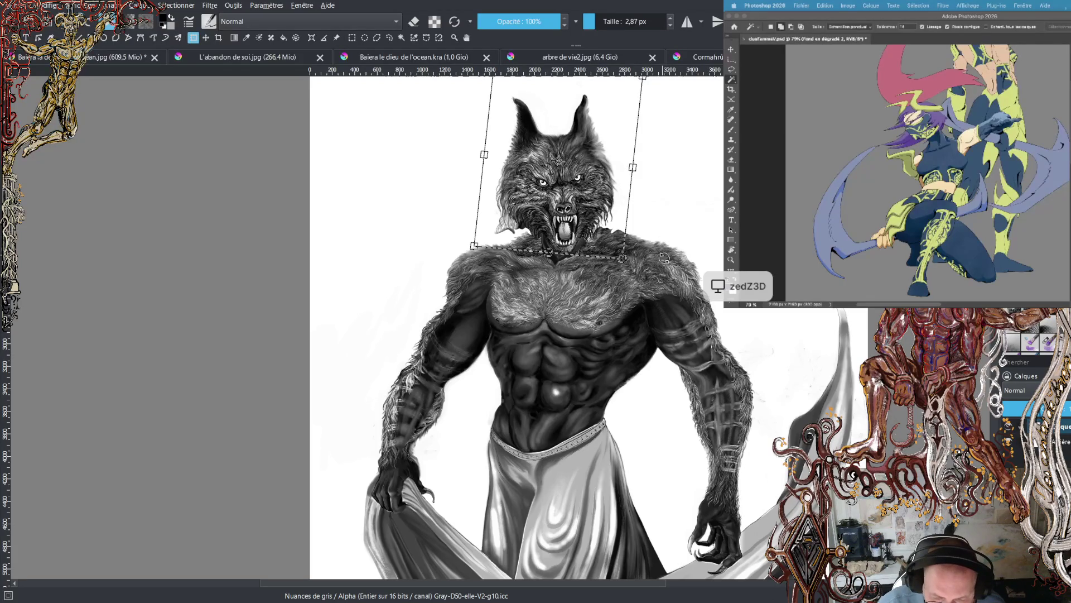
{"action": "scroll", "coordinate": [658, 260], "scroll_direction": "up", "scroll_amount": 2}
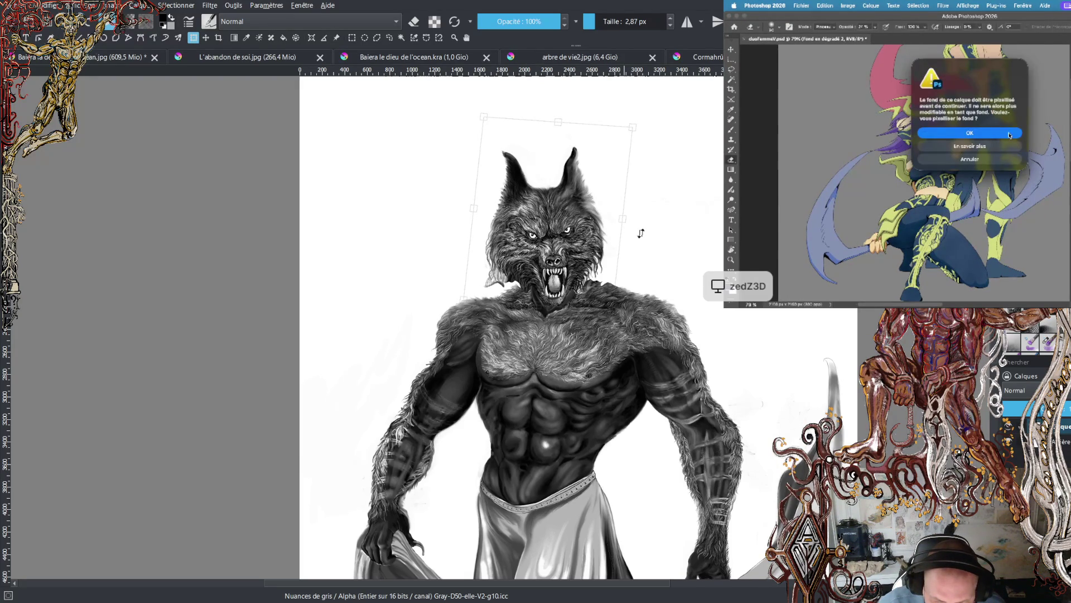
{"action": "left_click_drag", "start_coordinate": [622, 219], "coordinate": [630, 221]}
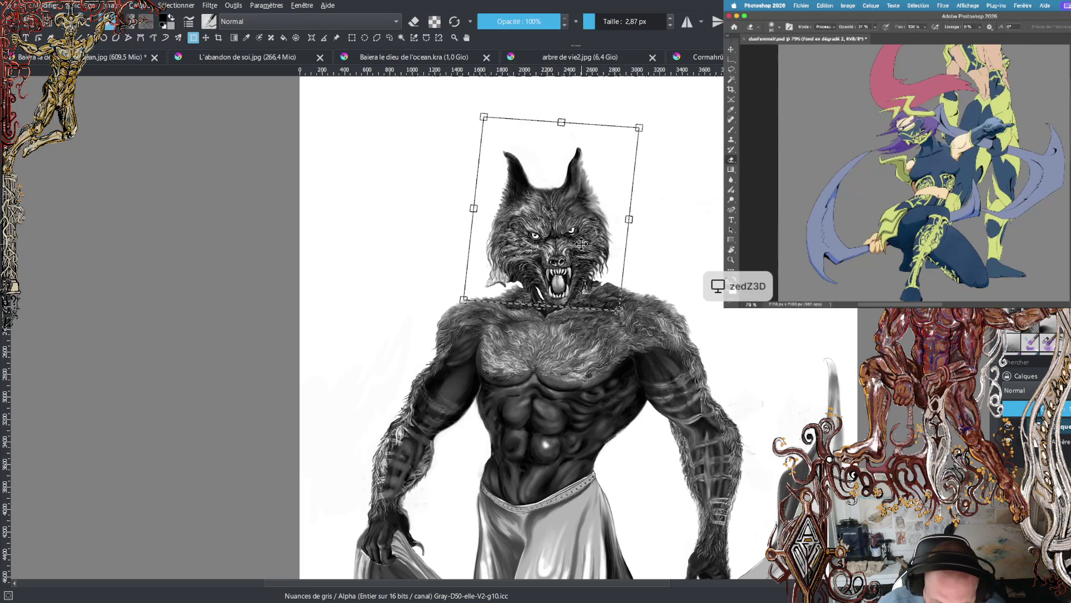
{"action": "key", "text": "Return"}
- Shift the head left over the neck and tilt it slightly counter-clockwise
{"action": "left_click_drag", "start_coordinate": [580, 243], "coordinate": [579, 241]}
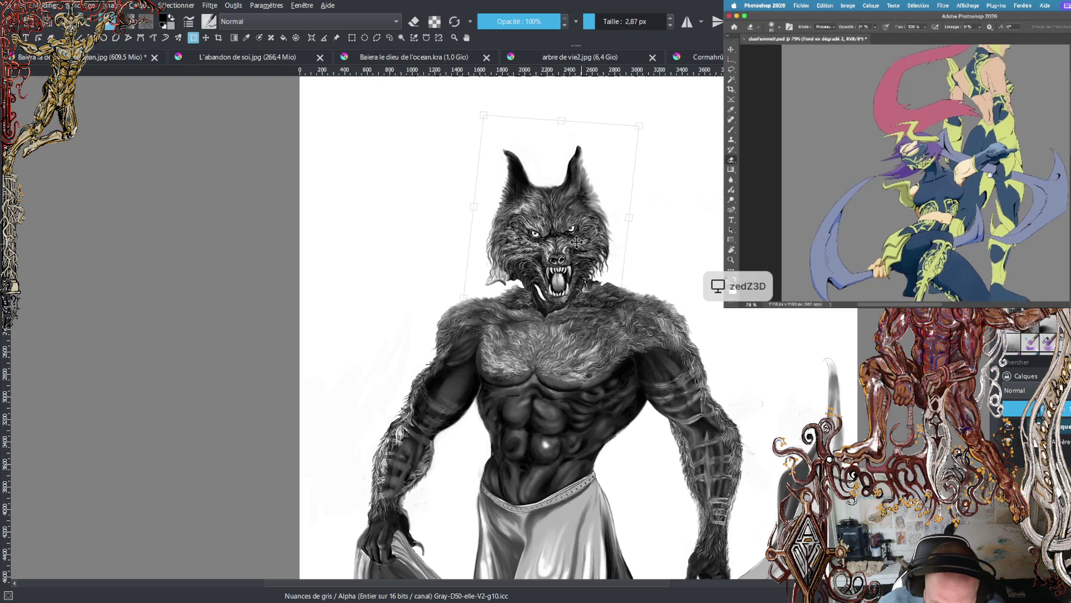
{"action": "left_click_drag", "start_coordinate": [574, 242], "coordinate": [571, 242]}
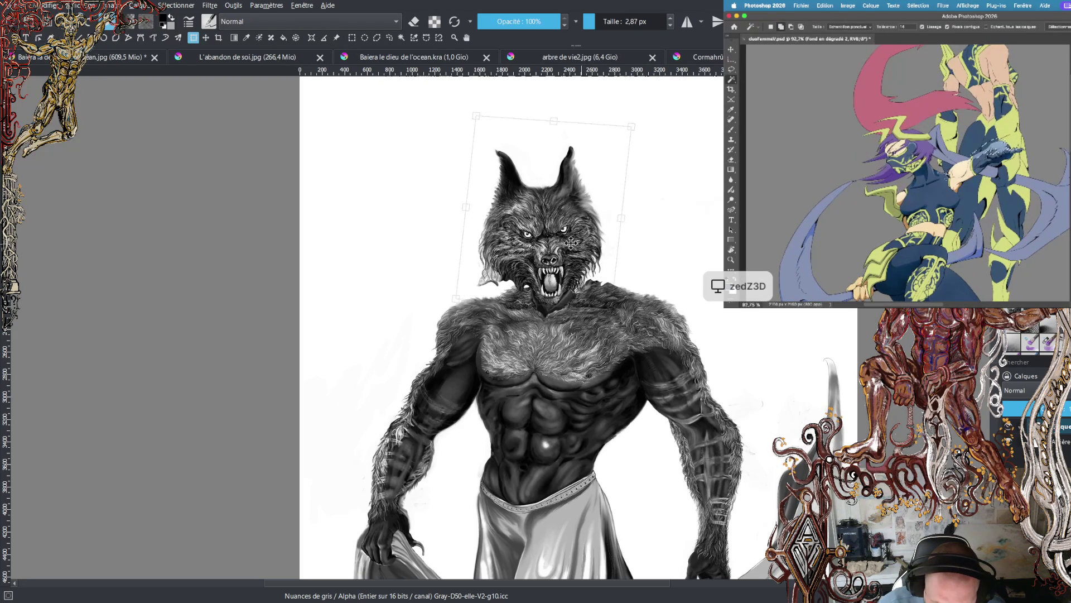
{"action": "left_click_drag", "start_coordinate": [570, 242], "coordinate": [571, 244]}
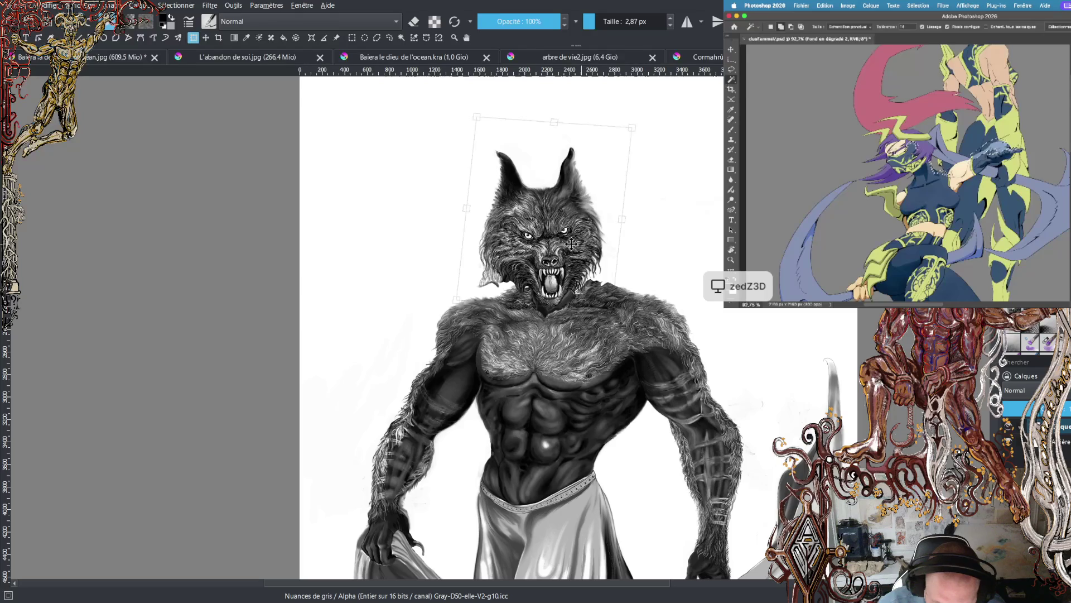
{"action": "left_click_drag", "start_coordinate": [655, 275], "coordinate": [649, 262]}
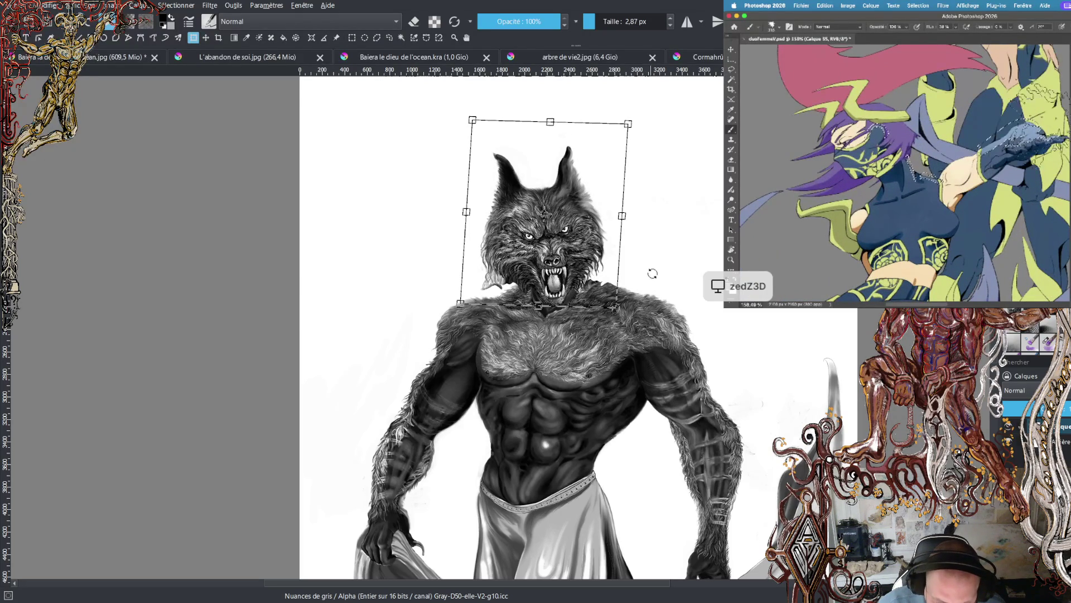
{"action": "scroll", "coordinate": [652, 274], "scroll_direction": "down", "scroll_amount": 3}
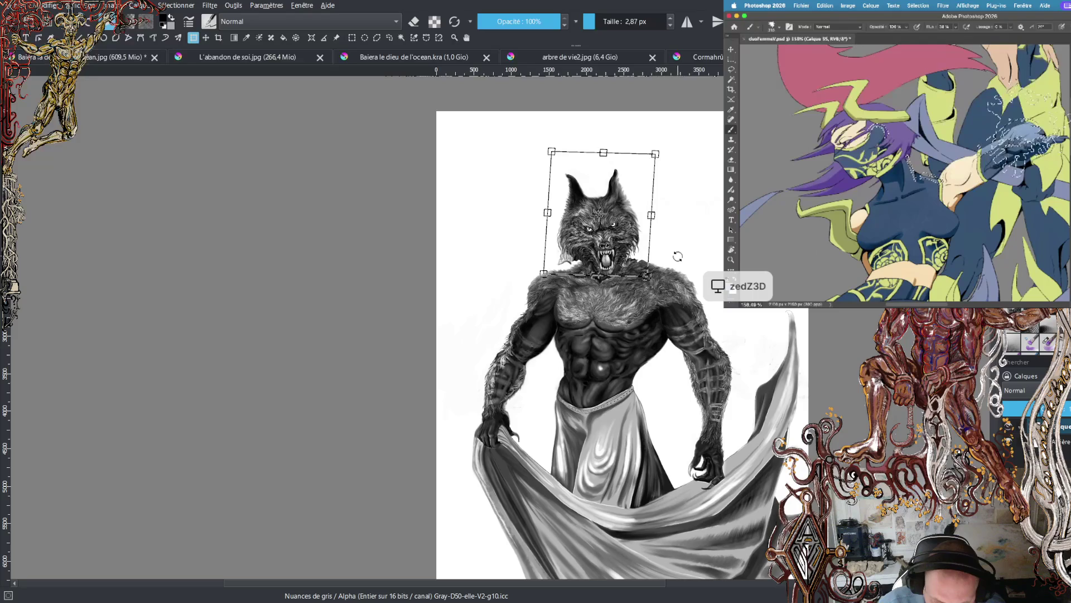
{"action": "scroll", "coordinate": [658, 265], "scroll_direction": "up", "scroll_amount": 3}
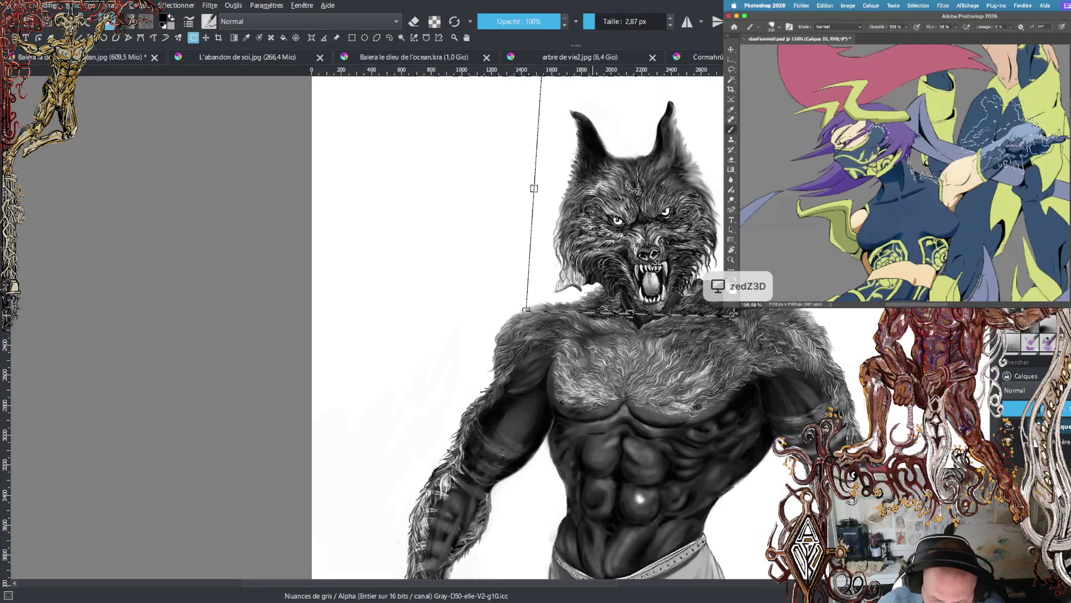
{"action": "left_click_drag", "start_coordinate": [656, 265], "coordinate": [588, 250]}
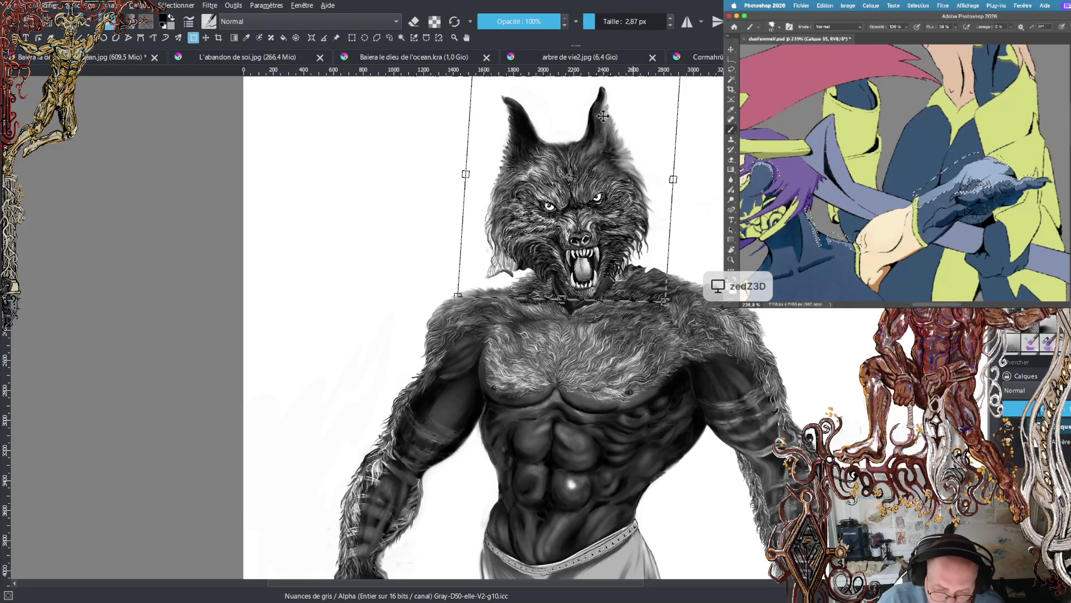
{"action": "scroll", "coordinate": [569, 207], "scroll_direction": "up", "scroll_amount": 2}
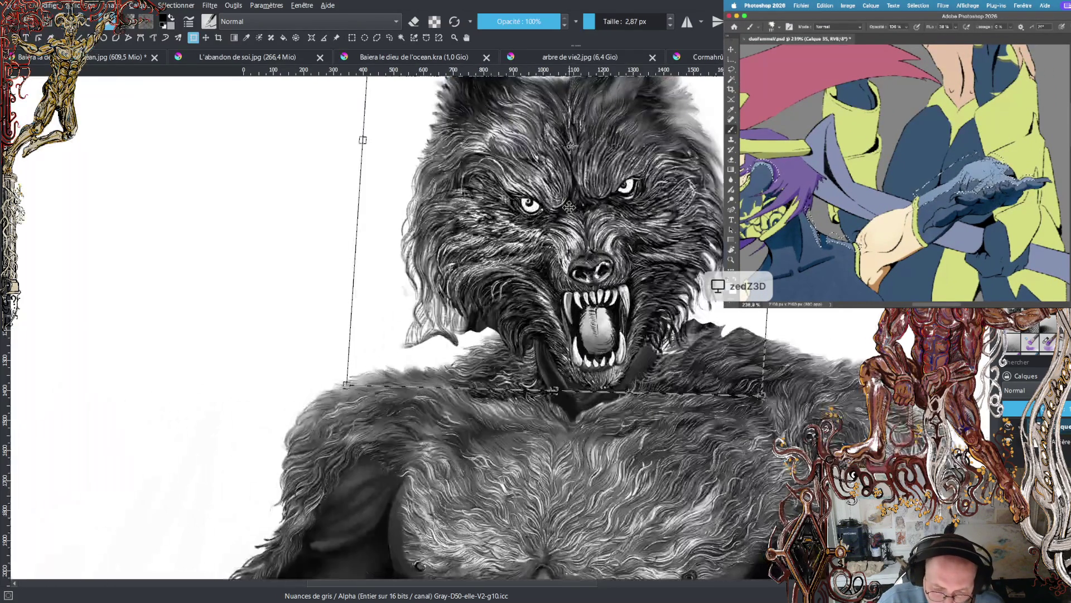
{"action": "scroll", "coordinate": [596, 264], "scroll_direction": "down", "scroll_amount": 2}
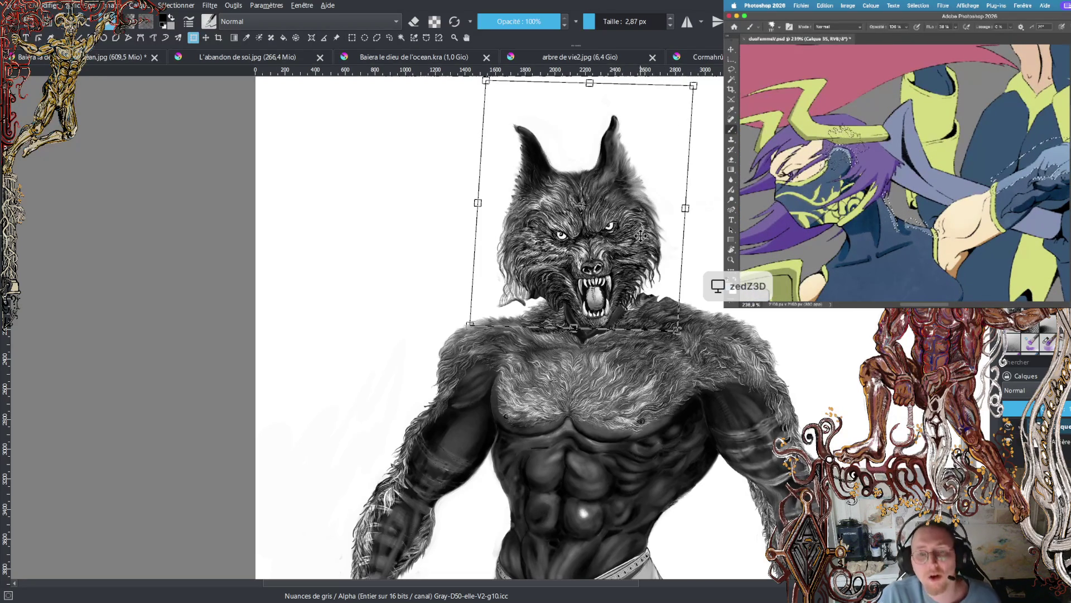
{"action": "scroll", "coordinate": [682, 248], "scroll_direction": "down", "scroll_amount": 3}
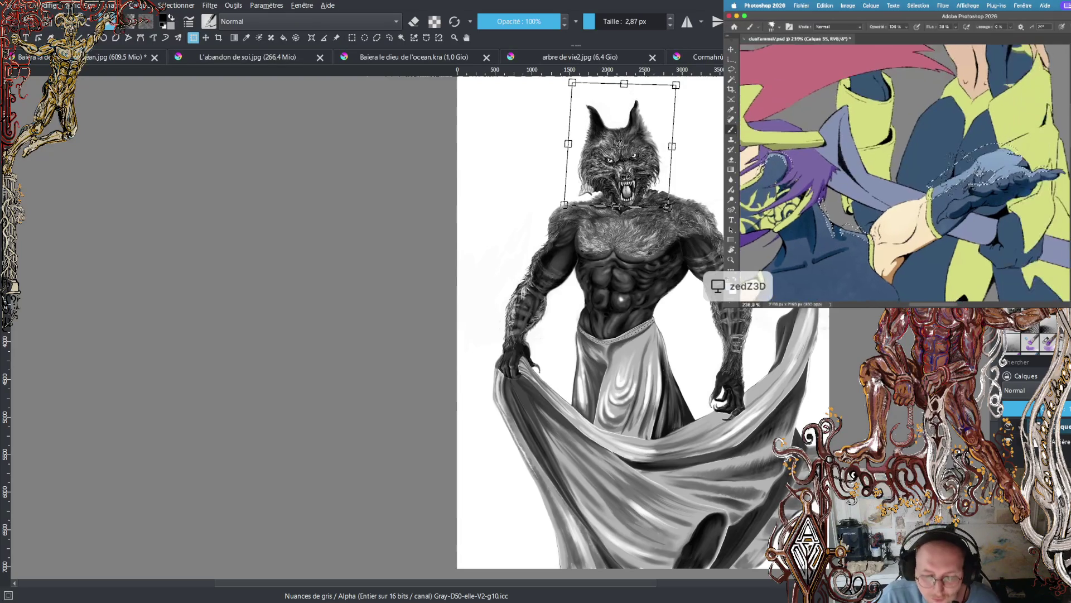
{"action": "scroll", "coordinate": [647, 78], "scroll_direction": "up", "scroll_amount": 1}
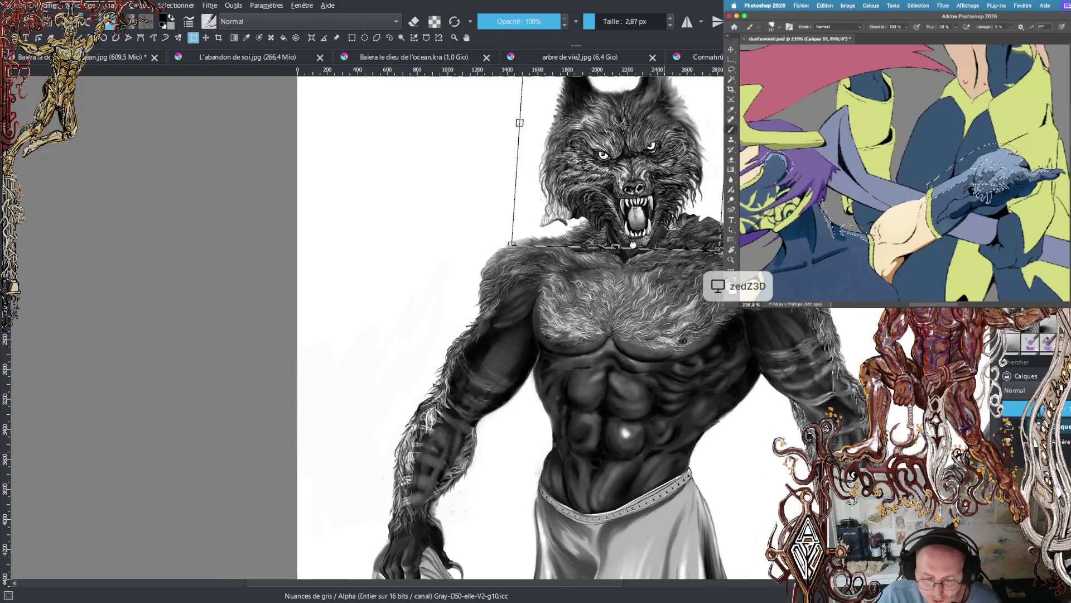
{"action": "scroll", "coordinate": [647, 78], "scroll_direction": "up", "scroll_amount": 1}
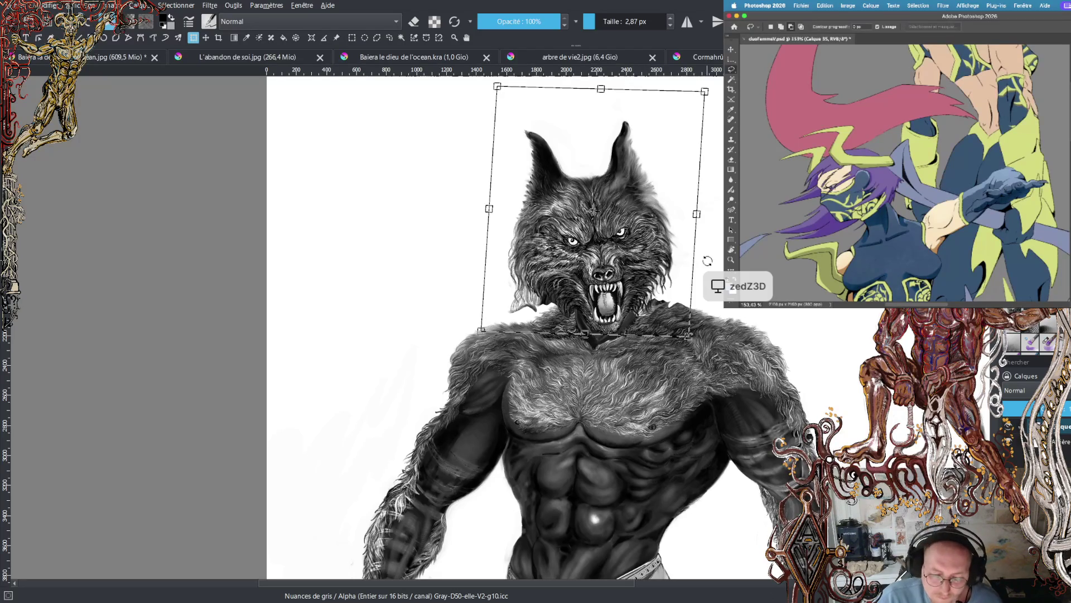
- Rotate the head further clockwise, stretch it slightly right, nudge it onto the neck and apply
{"action": "left_click_drag", "start_coordinate": [710, 216], "coordinate": [709, 219]}
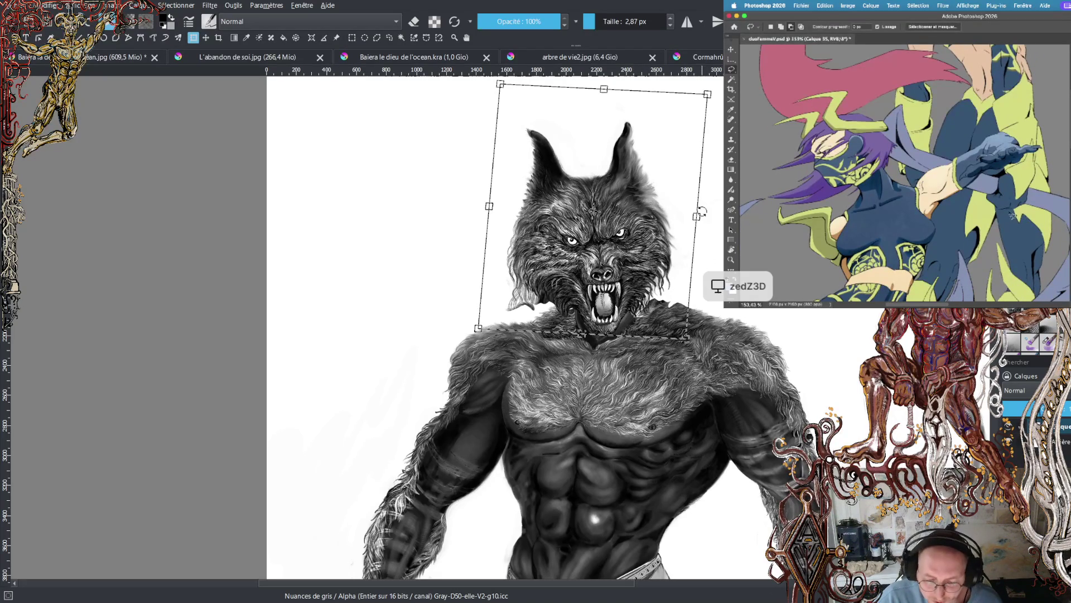
{"action": "left_click_drag", "start_coordinate": [696, 217], "coordinate": [699, 217]}
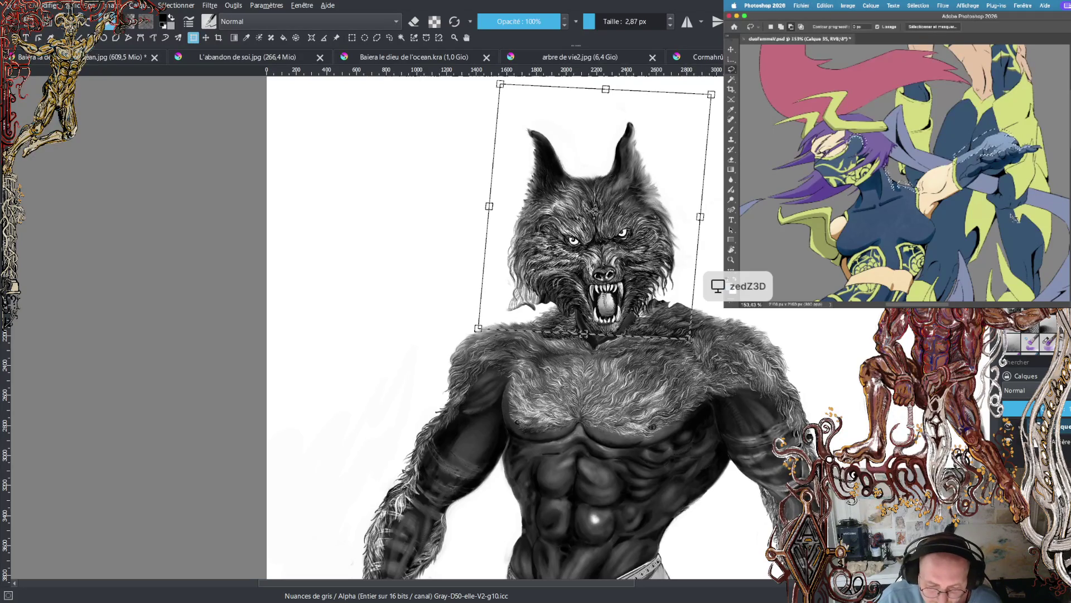
{"action": "left_click_drag", "start_coordinate": [567, 249], "coordinate": [575, 246]}
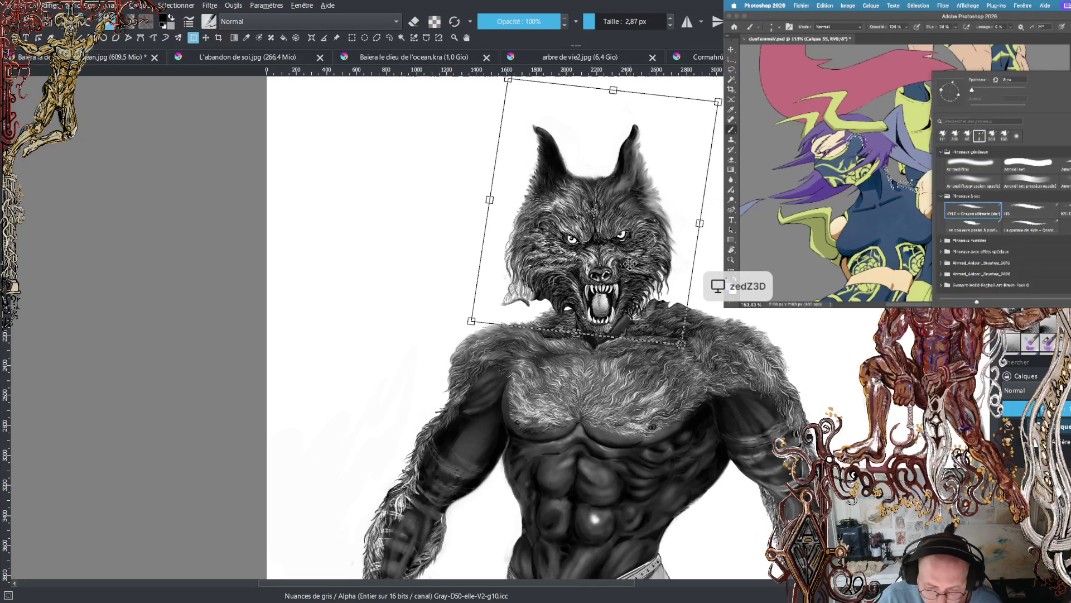
{"action": "left_click_drag", "start_coordinate": [621, 259], "coordinate": [629, 258]}
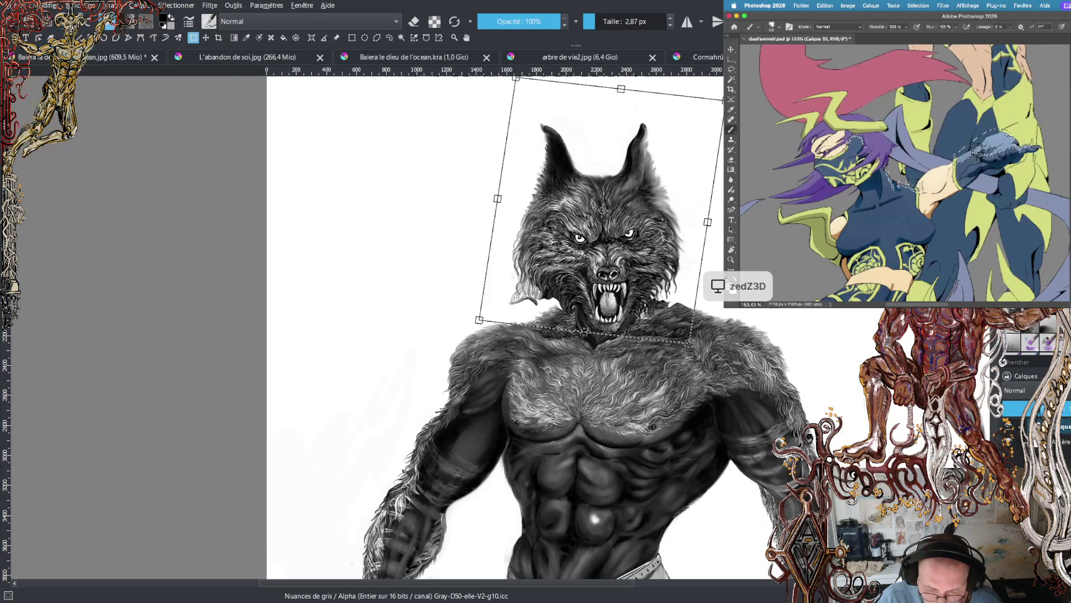
{"action": "scroll", "coordinate": [781, 300], "scroll_direction": "down", "scroll_amount": 2}
{"action": "left_click_drag", "start_coordinate": [788, 309], "coordinate": [699, 287]}
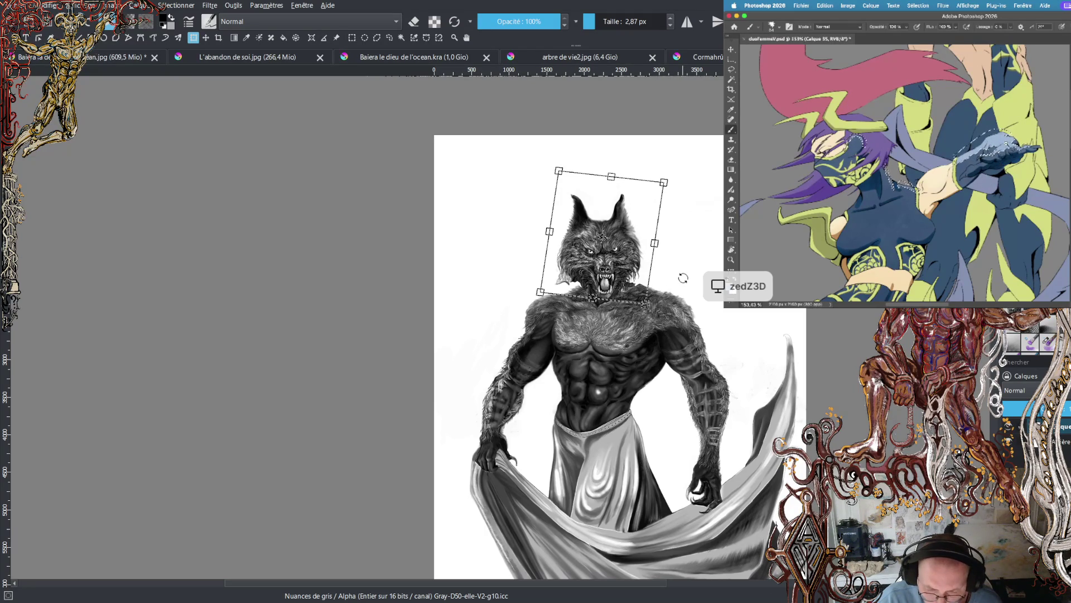
{"action": "scroll", "coordinate": [656, 278], "scroll_direction": "up", "scroll_amount": 2}
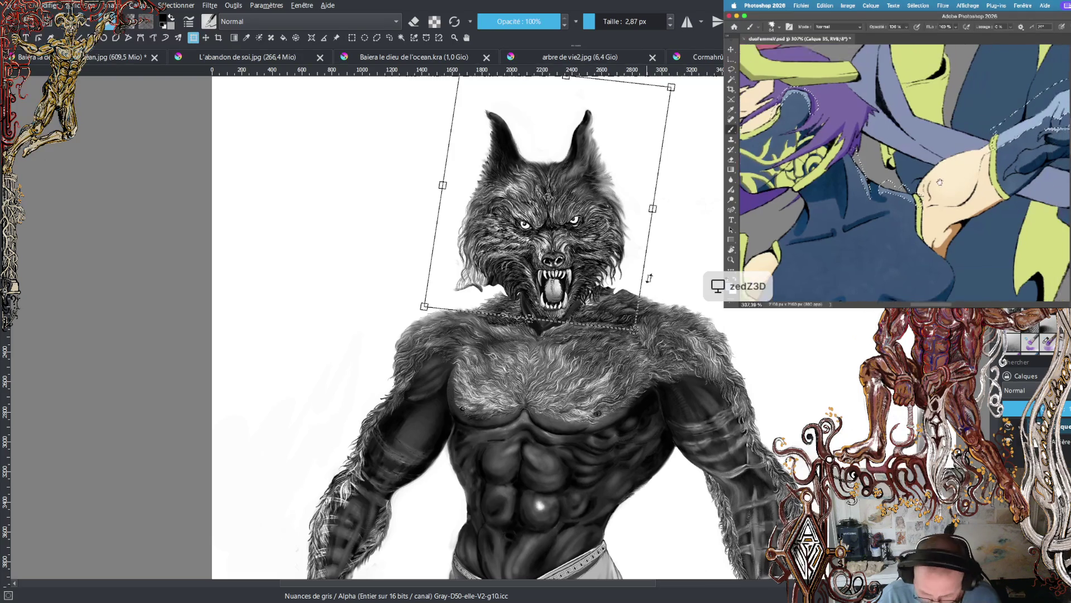
{"action": "key", "text": "Return"}
- Switch to the brush, deselect the head, turn on Eraser mode and set size to 5.43 px
{"action": "left_click", "coordinate": [389, 38]}
{"action": "key", "text": "ctrl+shift+a"}
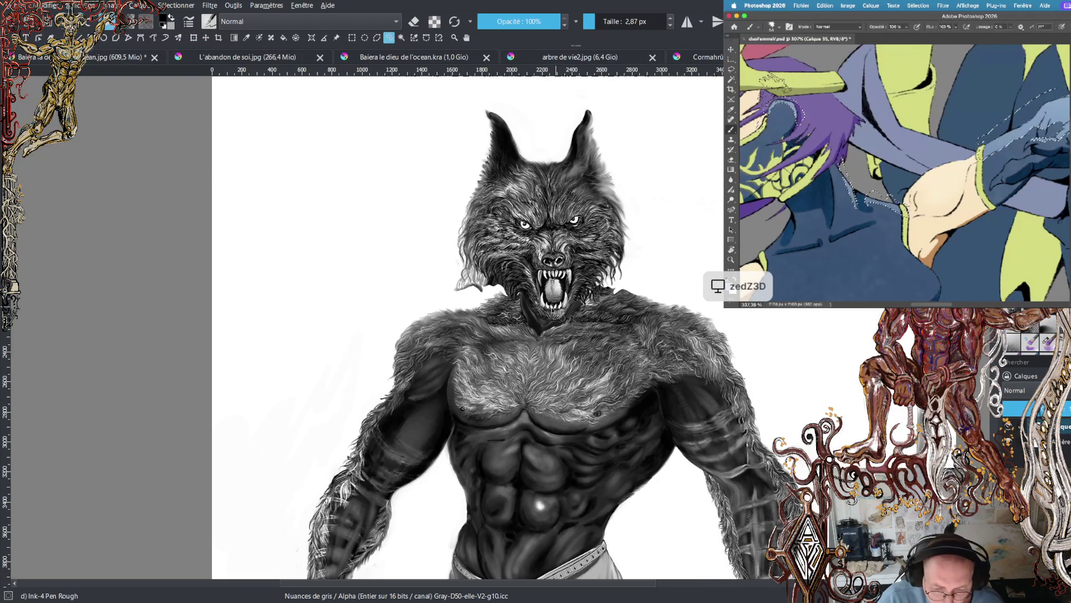
{"action": "scroll", "coordinate": [529, 311], "scroll_direction": "up", "scroll_amount": 1}
{"action": "scroll", "coordinate": [516, 289], "scroll_direction": "up", "scroll_amount": 2}
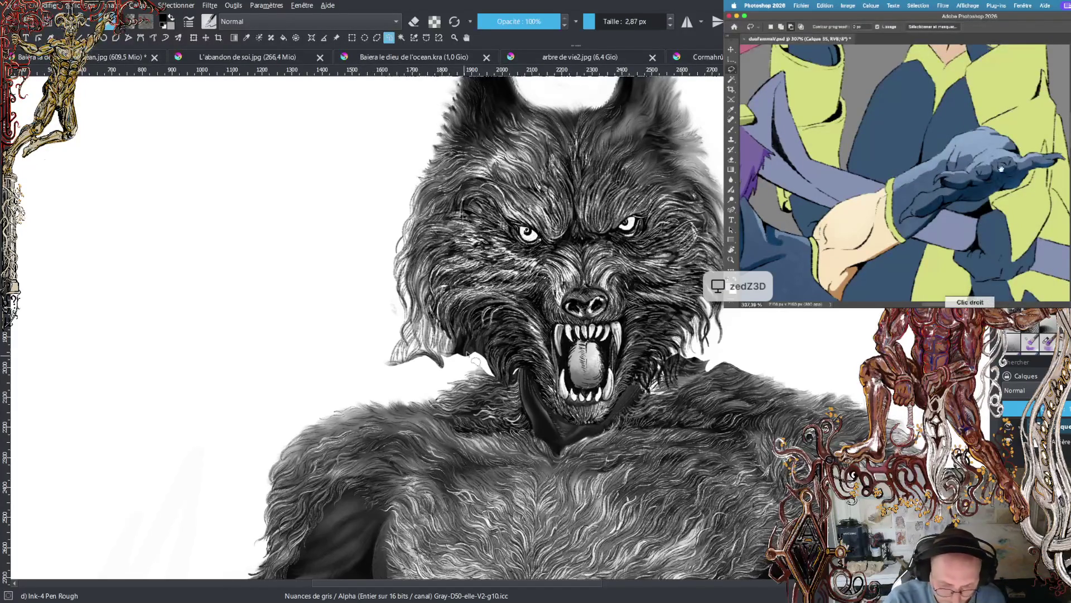
{"action": "left_click", "coordinate": [413, 21]}
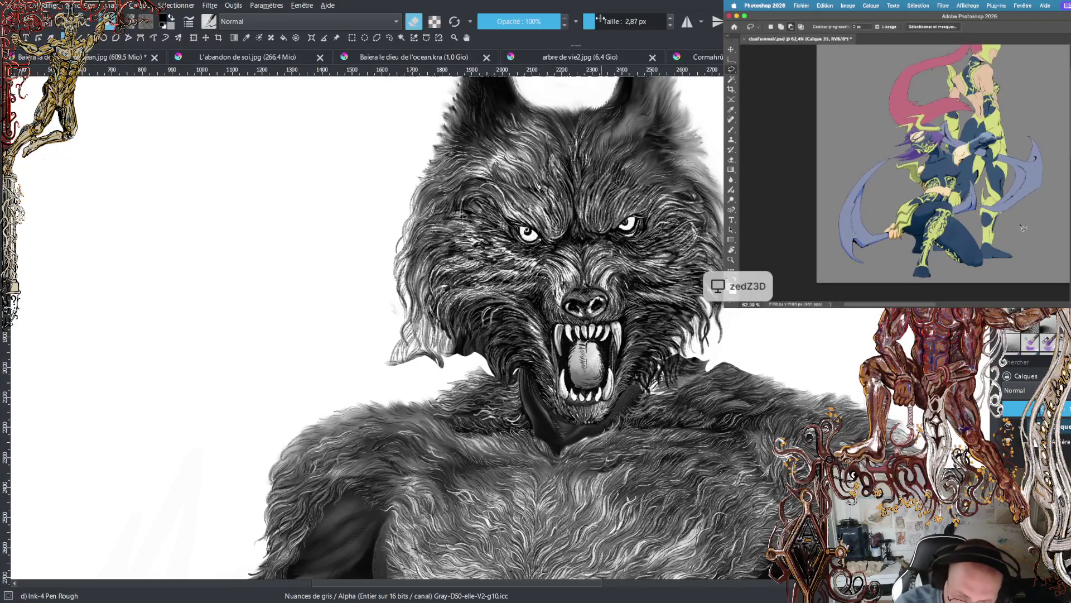
{"action": "left_click_drag", "start_coordinate": [600, 19], "coordinate": [603, 19]}
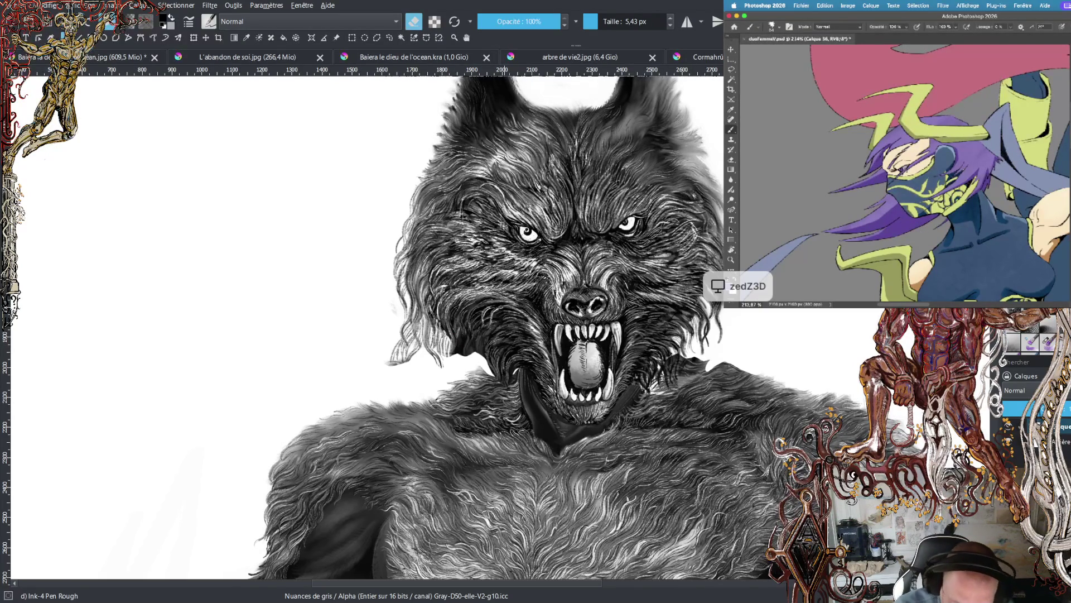
{"action": "key", "text": "minus"}
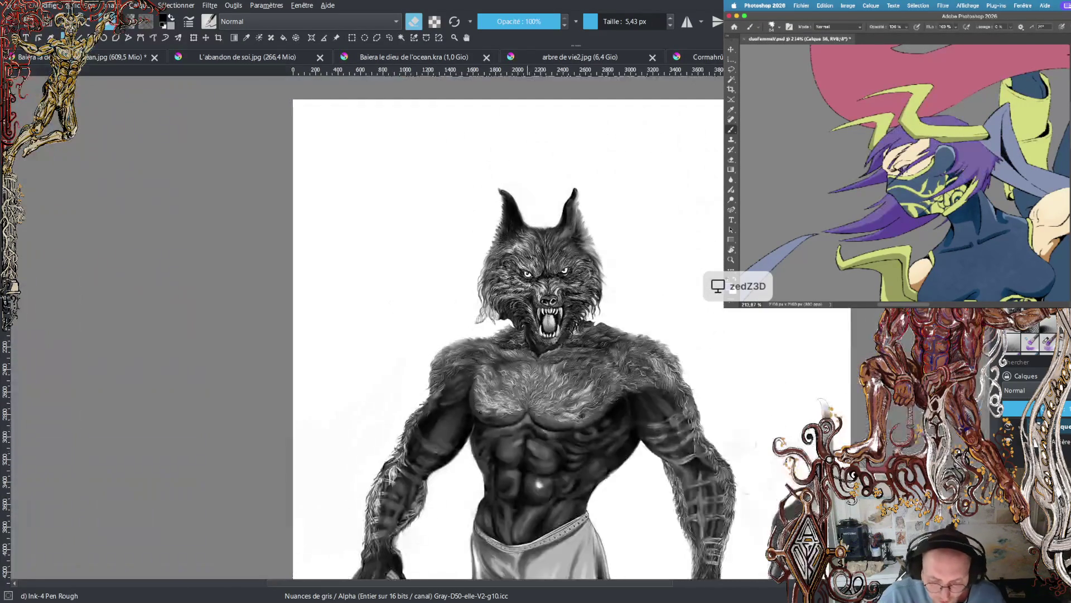
{"action": "left_click_drag", "start_coordinate": [463, 329], "coordinate": [376, 343]}
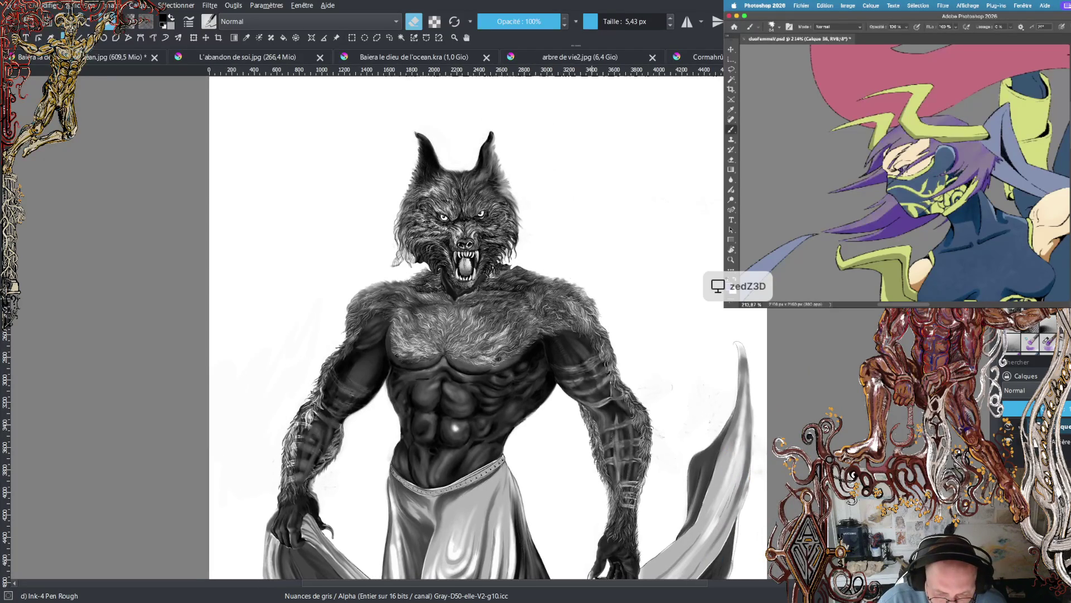
{"action": "left_click_drag", "start_coordinate": [463, 329], "coordinate": [508, 278]}
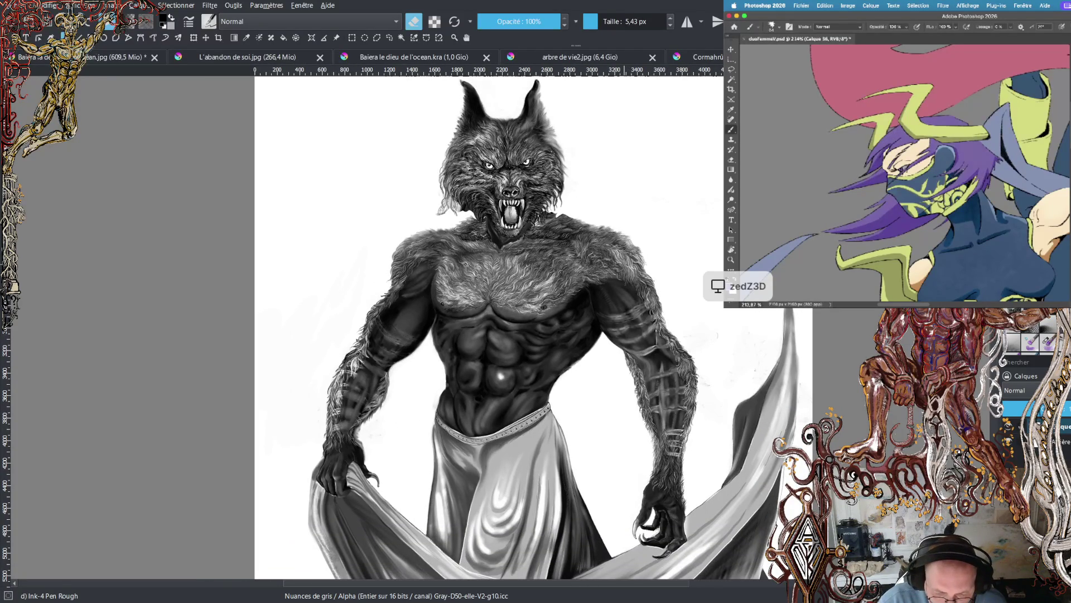
{"action": "left_click_drag", "start_coordinate": [639, 275], "coordinate": [646, 270]}
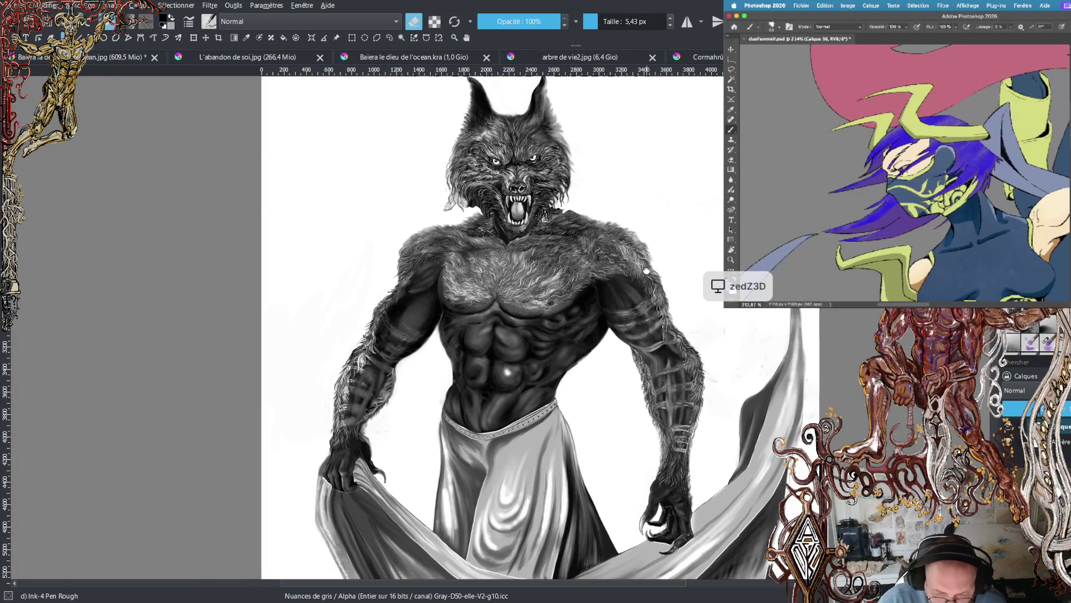
{"action": "scroll", "coordinate": [646, 270], "scroll_direction": "down", "scroll_amount": 2}
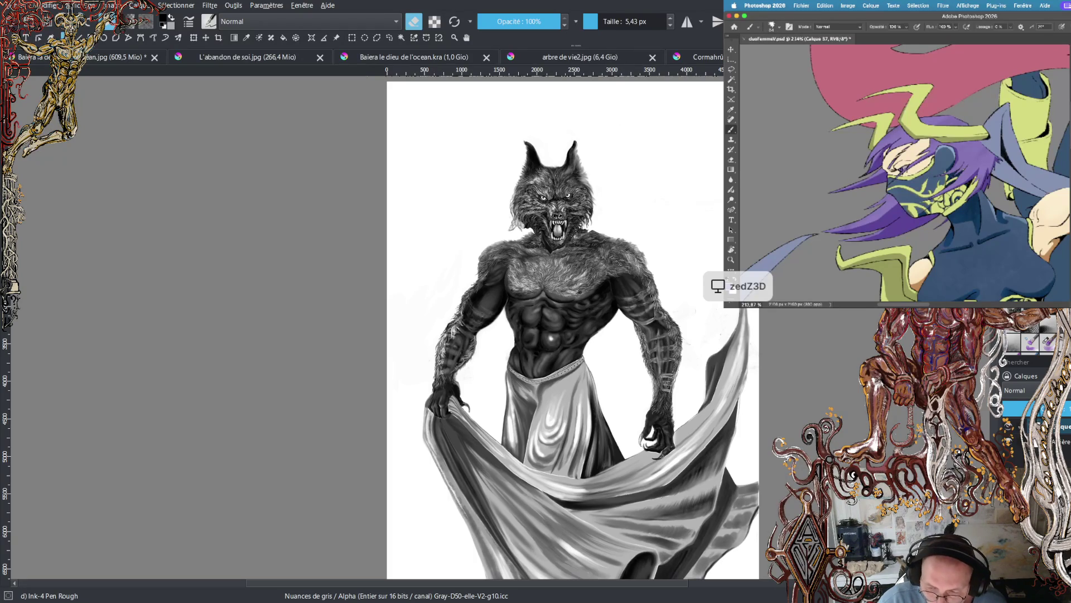
{"action": "key", "text": "ctrl+Tab"}
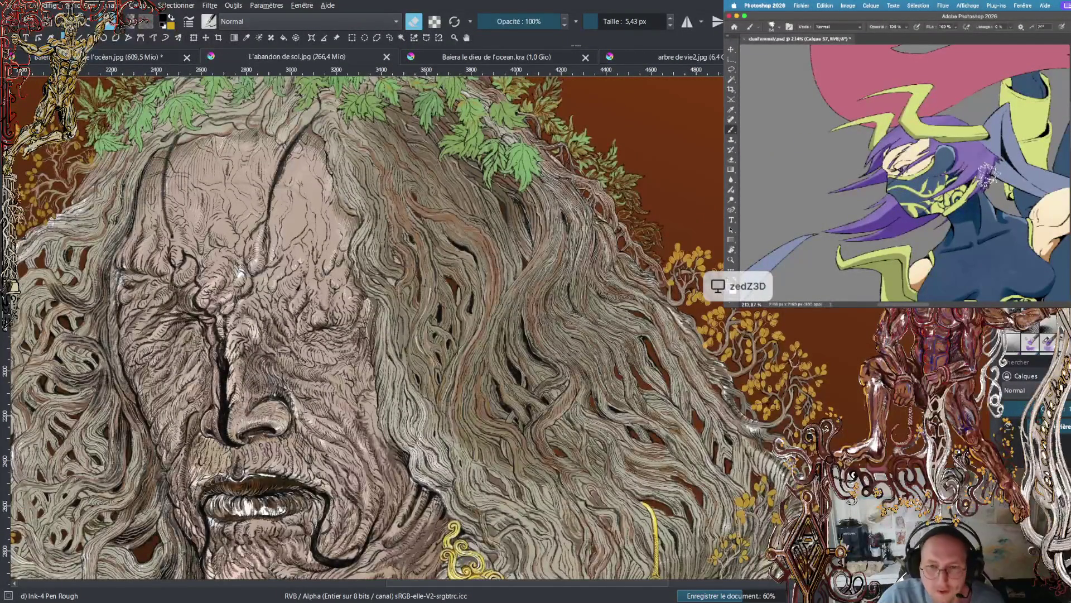
- Bring up the Baiera bark-textured face document
{"action": "left_click", "coordinate": [731, 79]}
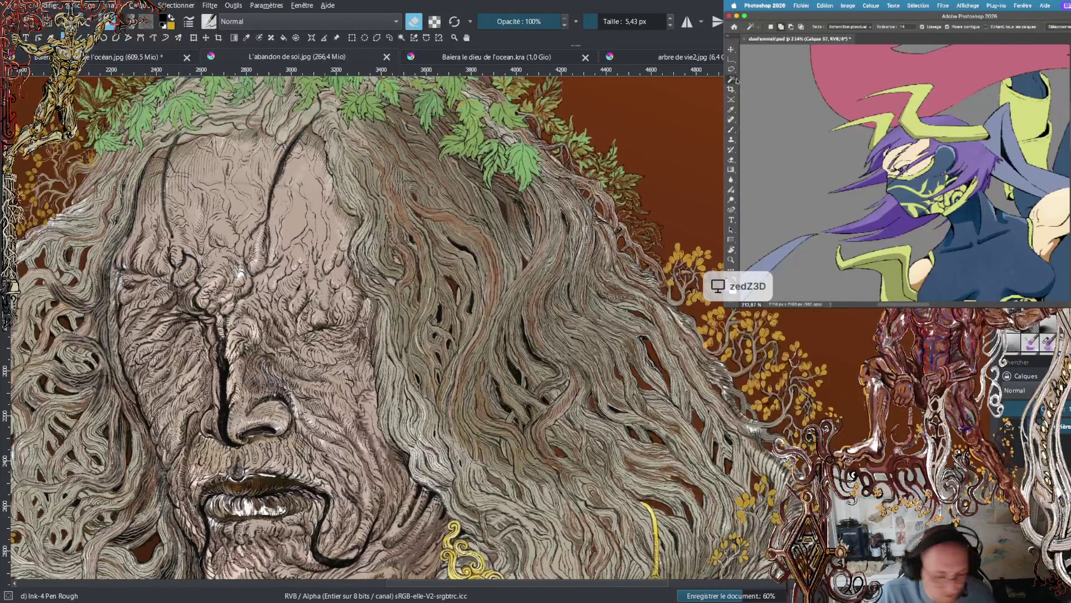
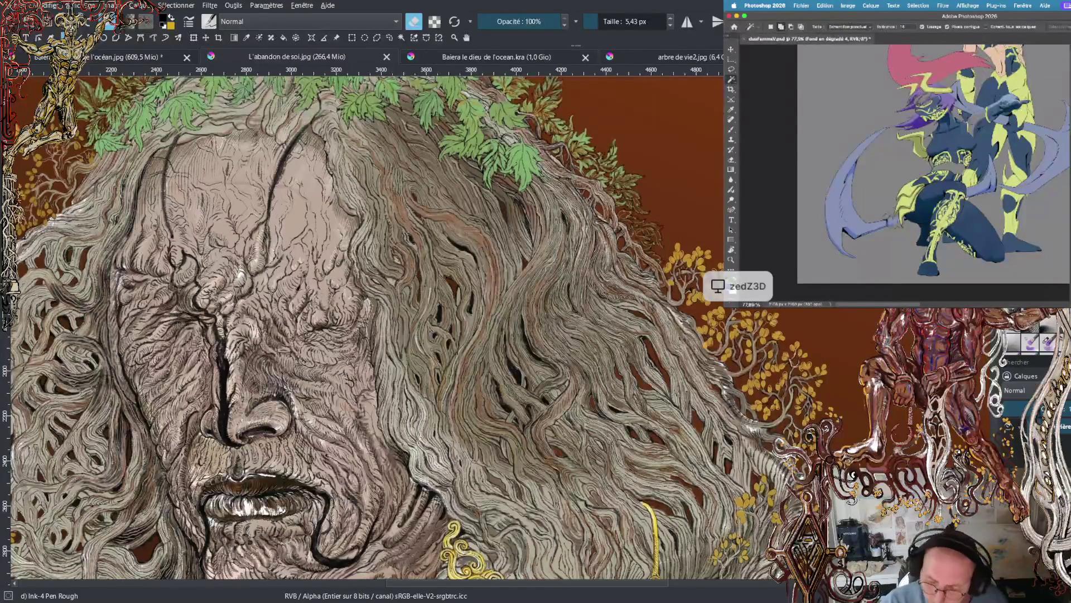
- Scroll past the bearded face and necklace to the dragon's head, settling around its eye
{"action": "scroll", "coordinate": [368, 329], "scroll_direction": "down", "scroll_amount": 6}
{"action": "scroll", "coordinate": [368, 330], "scroll_direction": "down", "scroll_amount": 3}
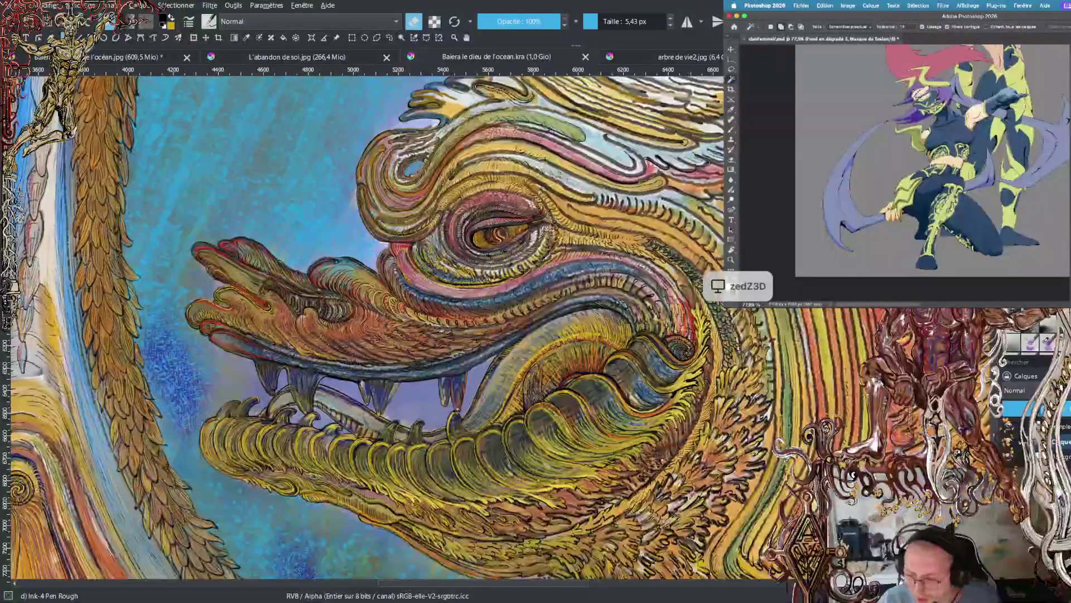
{"action": "scroll", "coordinate": [368, 329], "scroll_direction": "up", "scroll_amount": 5}
{"action": "scroll", "coordinate": [368, 329], "scroll_direction": "up", "scroll_amount": 15}
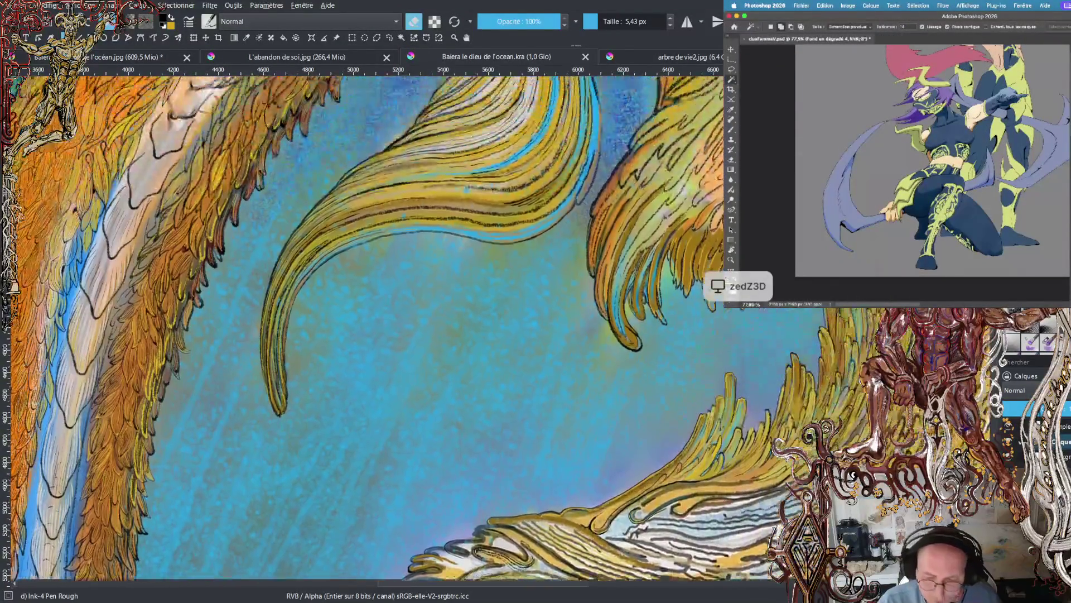
{"action": "scroll", "coordinate": [369, 329], "scroll_direction": "down", "scroll_amount": 15}
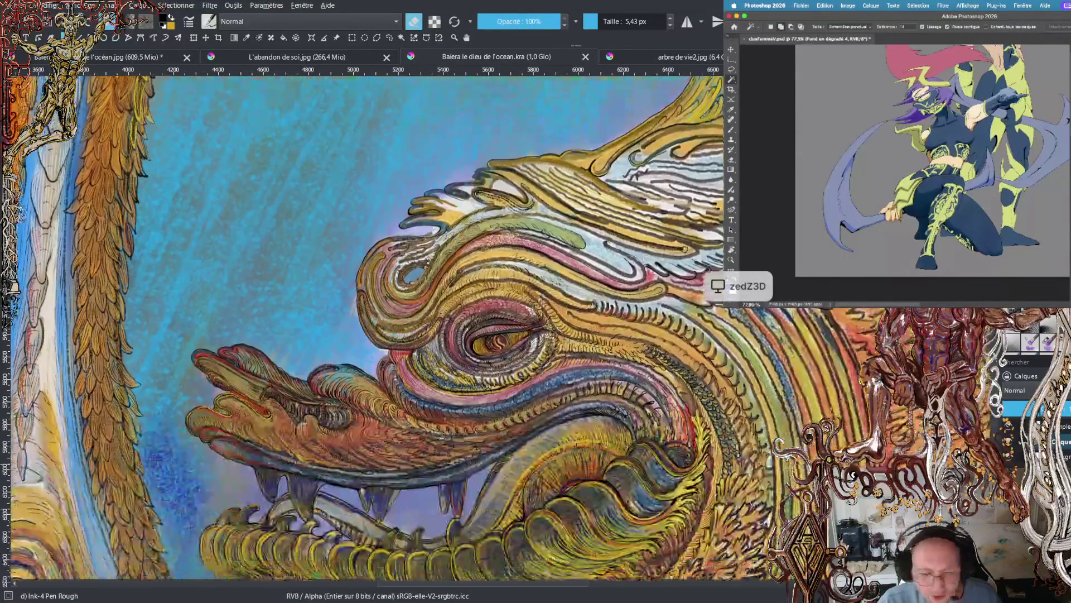
{"action": "scroll", "coordinate": [368, 329], "scroll_direction": "up", "scroll_amount": 3}
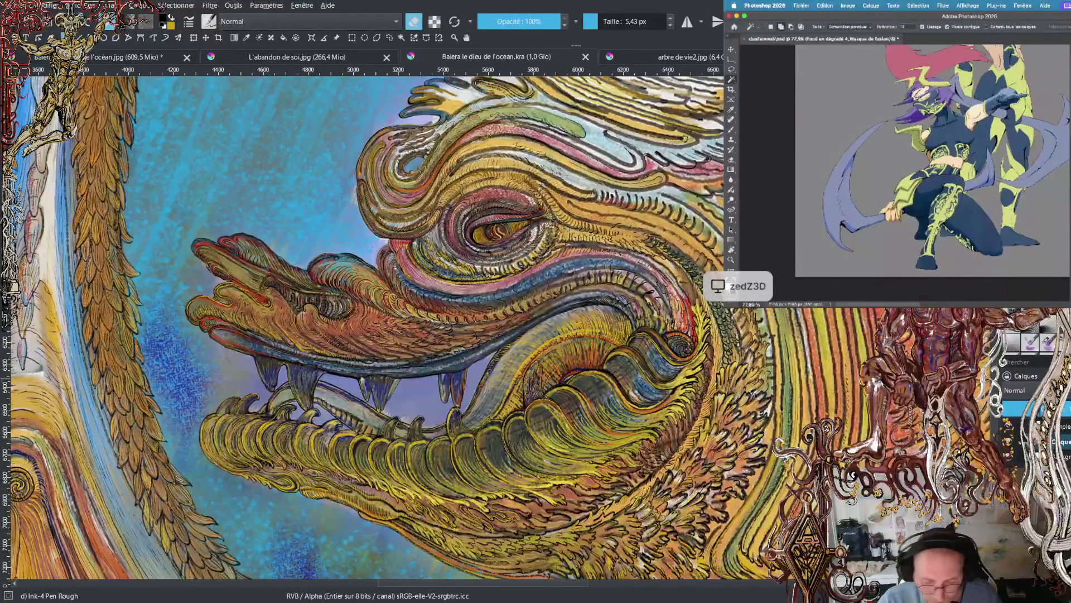
{"action": "scroll", "coordinate": [368, 329], "scroll_direction": "up", "scroll_amount": 5}
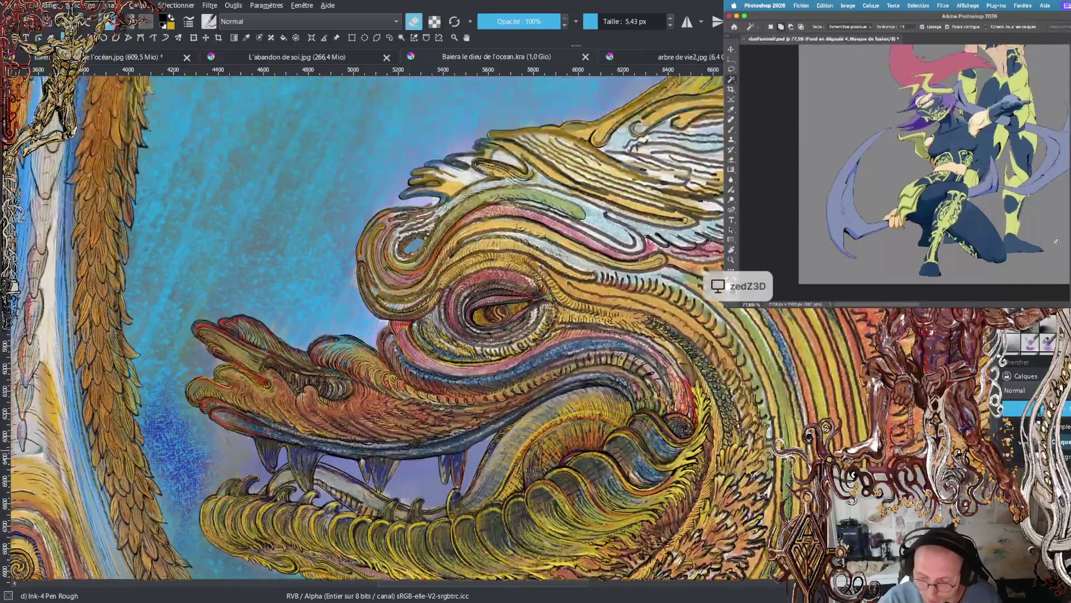
{"action": "scroll", "coordinate": [498, 328], "scroll_direction": "up", "scroll_amount": 3}
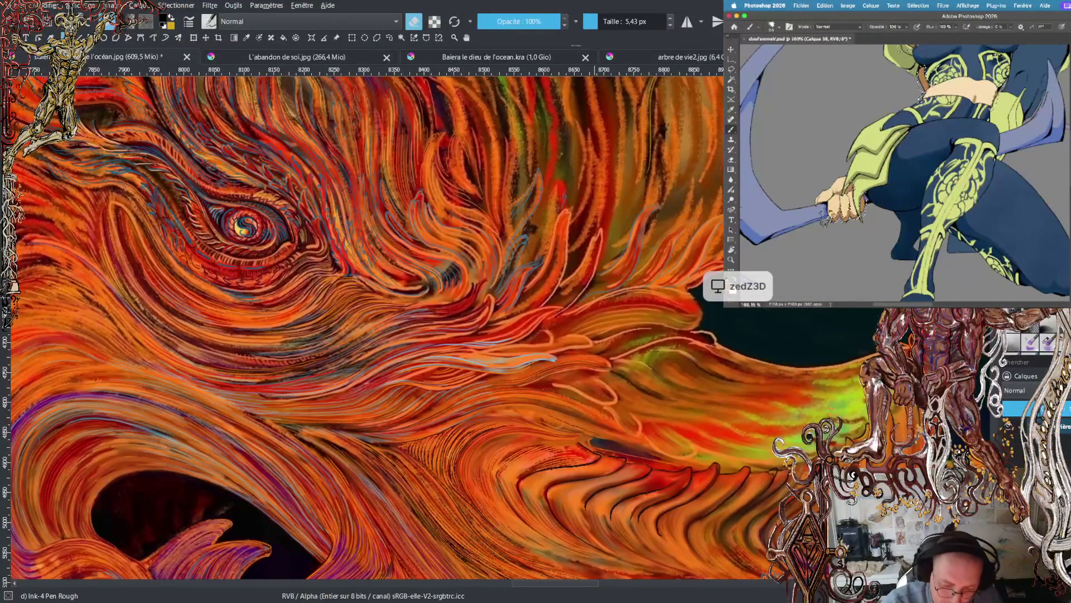
- Test-erase a small patch of orange feathers, undo it, and leave eraser mode
{"action": "key", "text": "e"}
{"action": "left_click_drag", "start_coordinate": [532, 290], "coordinate": [548, 273]}
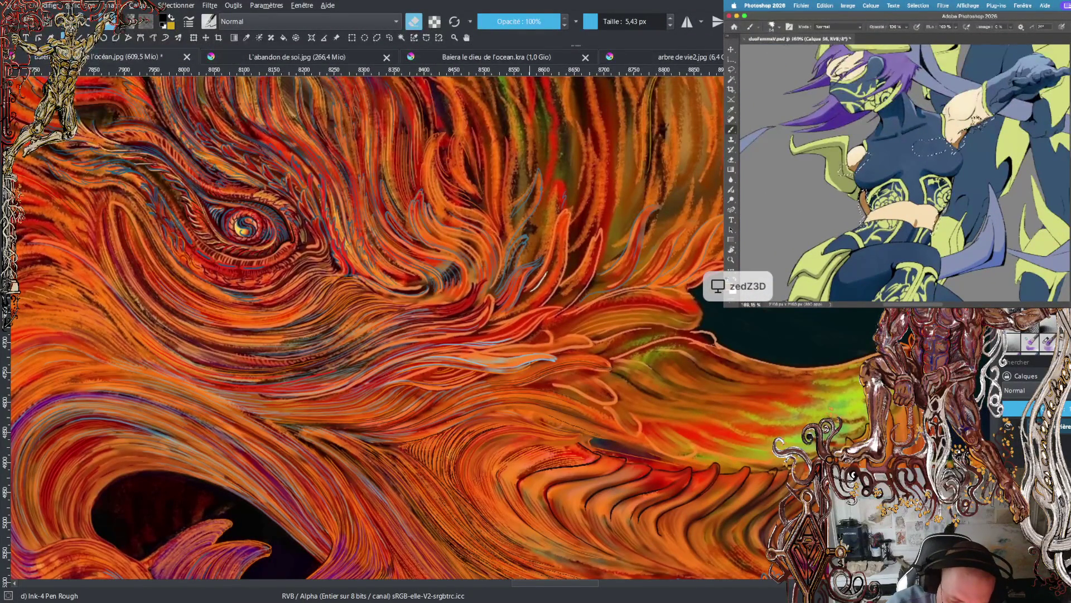
{"action": "key", "text": "ctrl+z"}
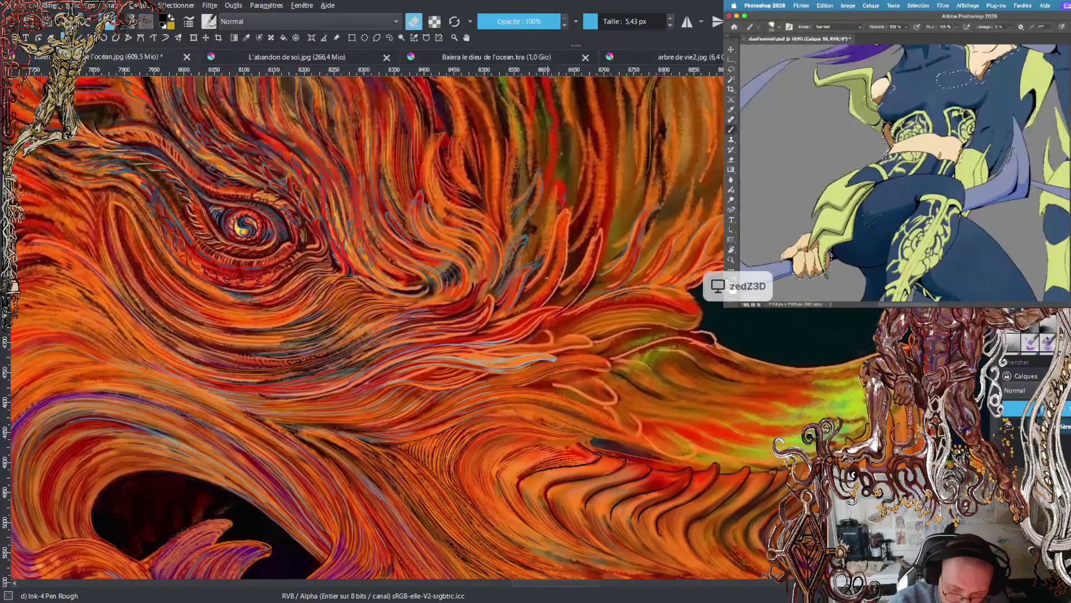
{"action": "key", "text": "e"}
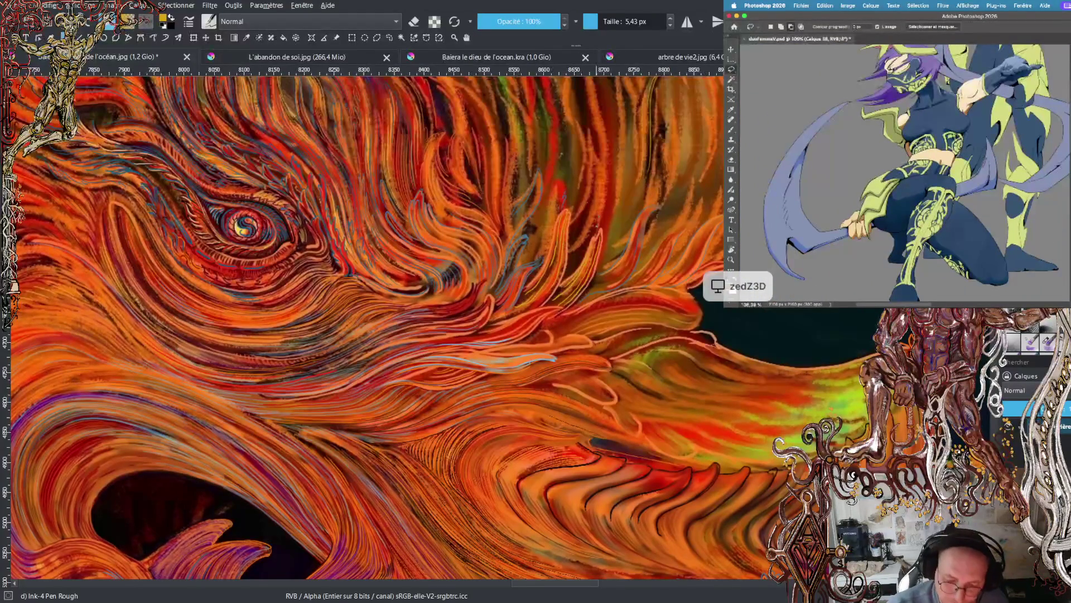
- Paint four thin yellow strands across the feathers above and right of the eye
{"action": "left_click_drag", "start_coordinate": [602, 168], "coordinate": [592, 132]}
{"action": "left_click_drag", "start_coordinate": [592, 208], "coordinate": [582, 188]}
{"action": "left_click_drag", "start_coordinate": [588, 141], "coordinate": [576, 118]}
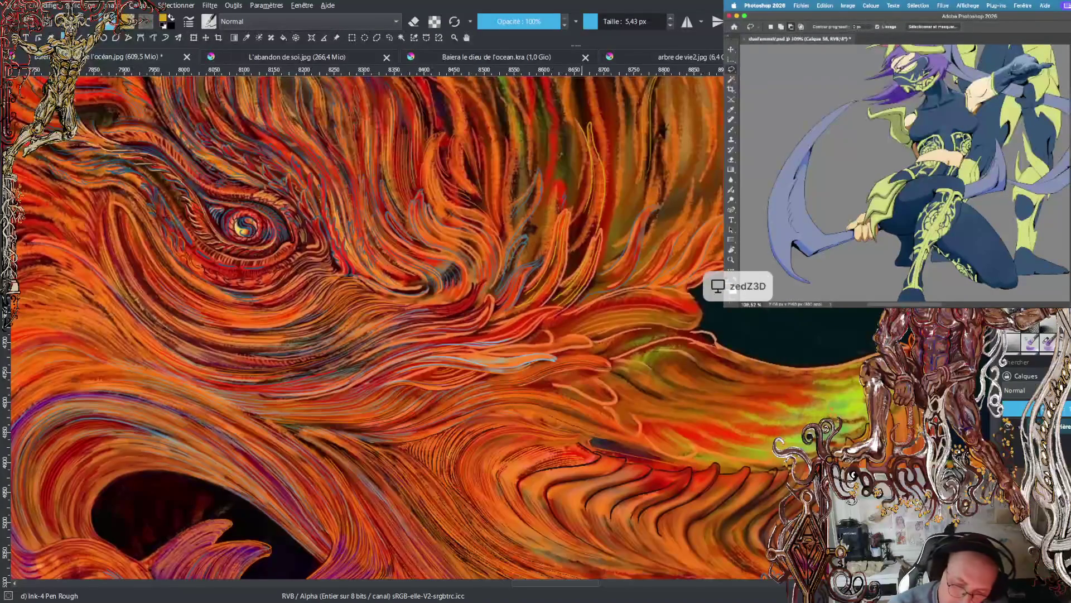
{"action": "left_click_drag", "start_coordinate": [580, 156], "coordinate": [577, 185]}
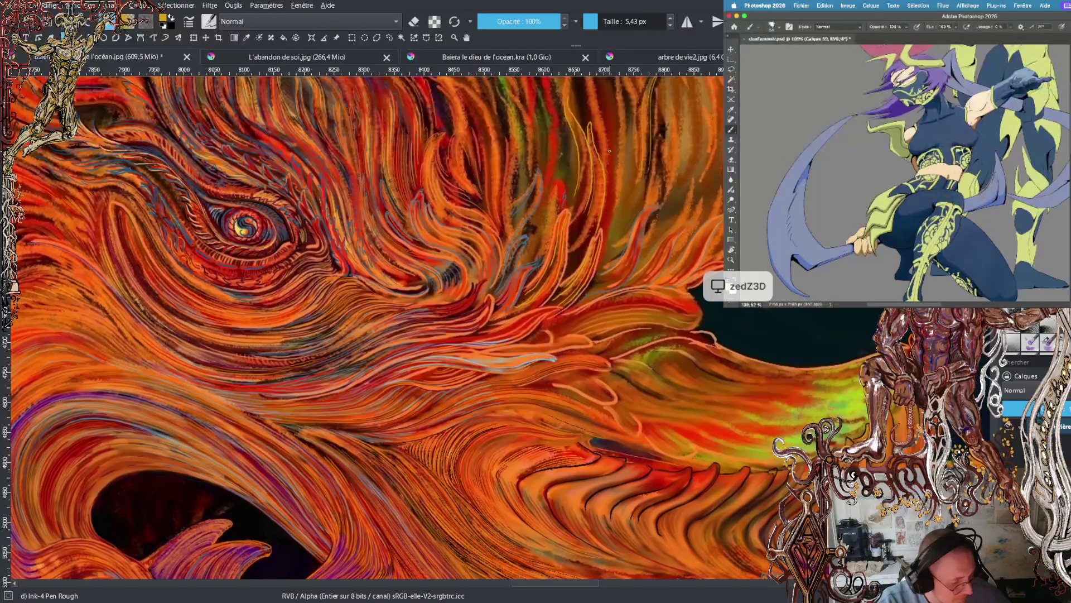
- Zoom out, pan across the canvas, and zoom in on the orange feather's textured strokes
{"action": "scroll", "coordinate": [692, 177], "scroll_direction": "down", "scroll_amount": 5, "text": "ctrl"}
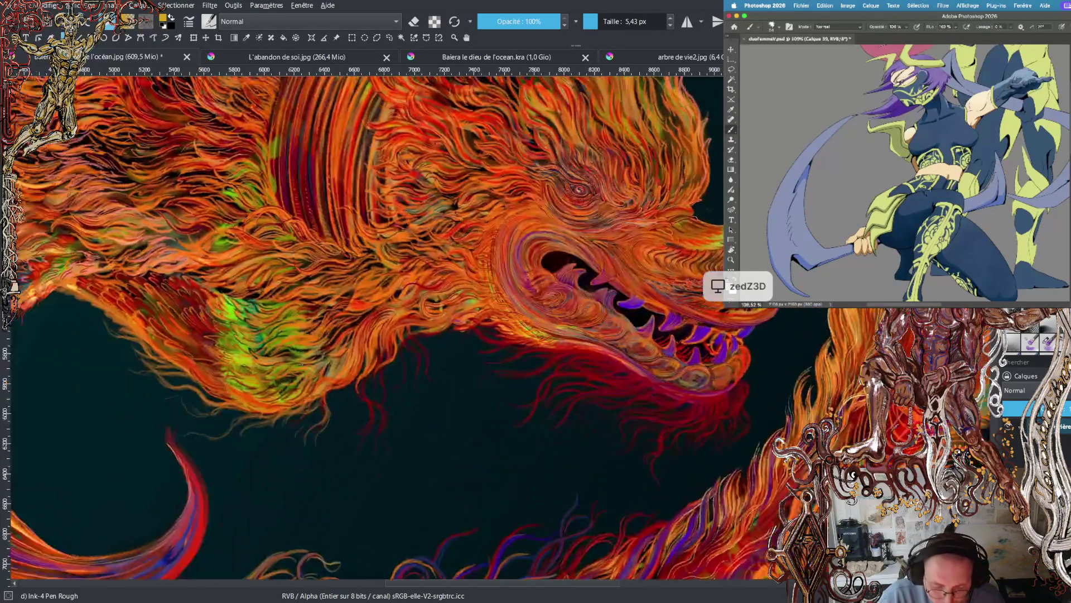
{"action": "left_click_drag", "start_coordinate": [84, 312], "coordinate": [809, 335]}
{"action": "scroll", "coordinate": [470, 325], "scroll_direction": "up", "scroll_amount": 5, "text": "ctrl"}
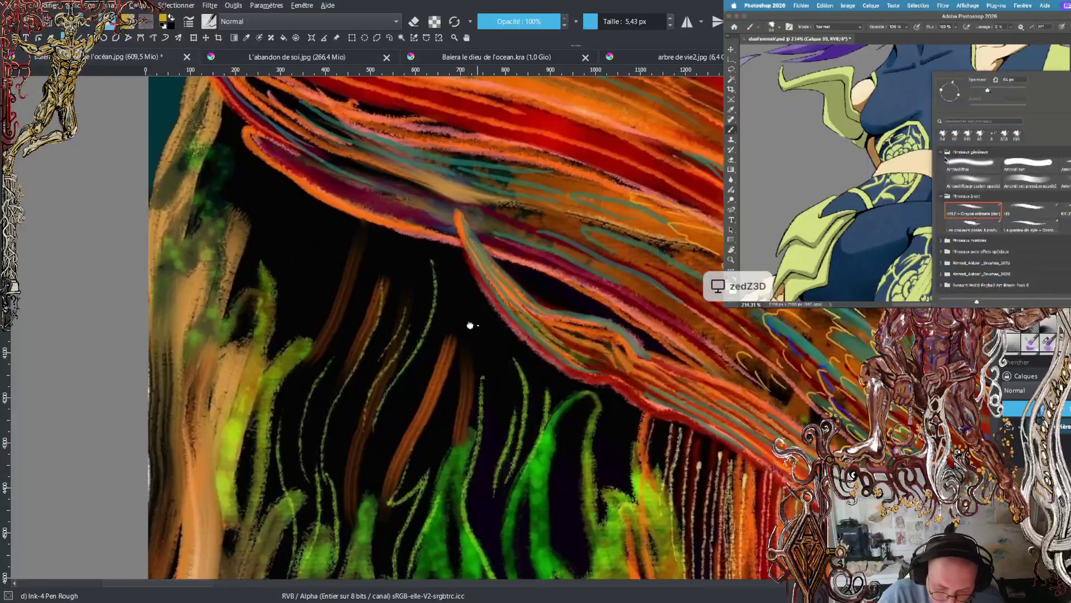
{"action": "left_click_drag", "start_coordinate": [470, 325], "coordinate": [247, 236]}
{"action": "mouse_move", "coordinate": [693, 415]}
{"action": "left_mouse_down"}
{"action": "mouse_move", "coordinate": [470, 325]}
{"action": "mouse_move", "coordinate": [396, 280]}
{"action": "left_mouse_up"}
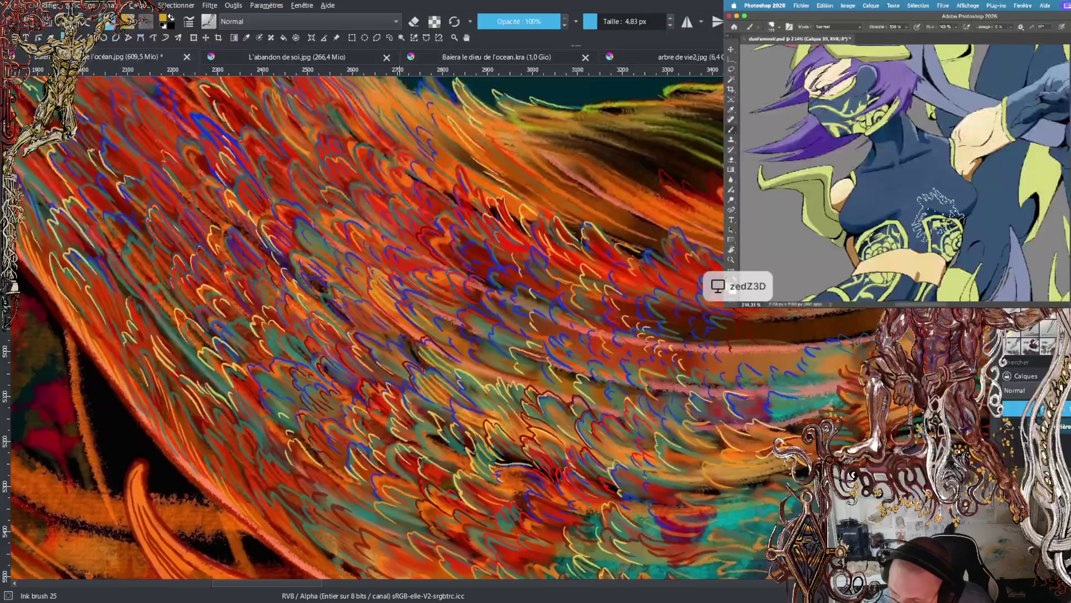
- Switch to Ink brush 25, enlarge it to 8.34 px, and sample gold from the painting
{"action": "key", "text": "slash"}
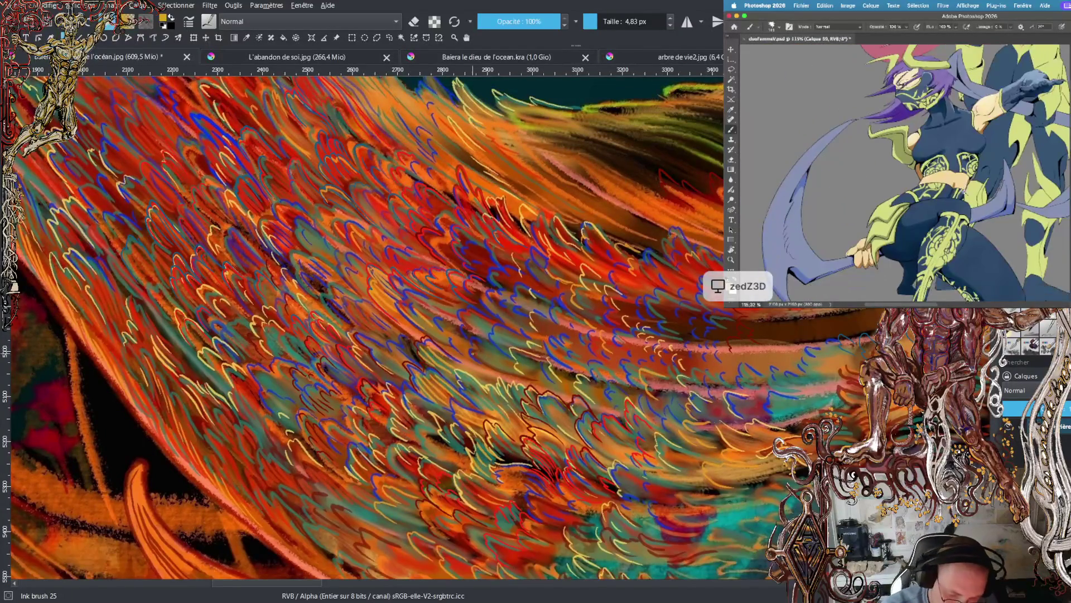
{"action": "key", "text": "minus"}
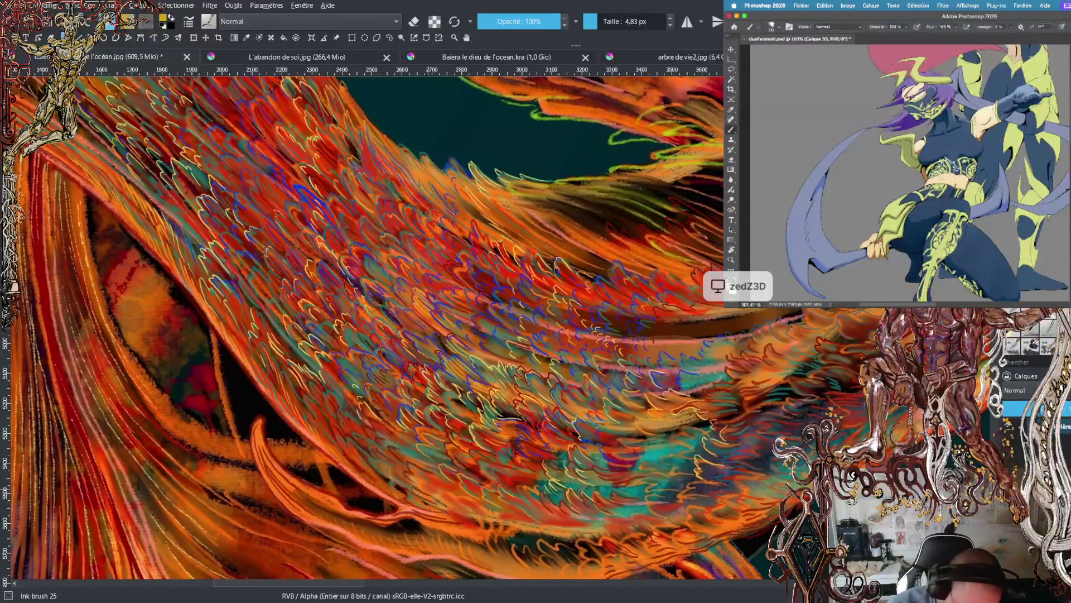
{"action": "key", "text": "bracketright"}
{"action": "key", "text": "bracketright"}
{"action": "key", "text": "bracketright"}
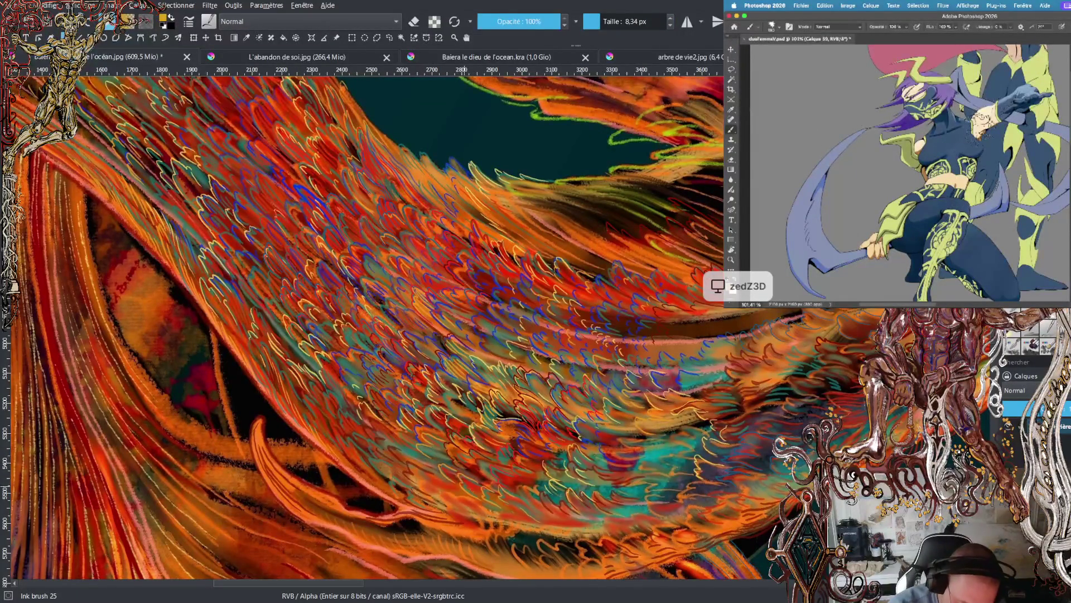
{"action": "left_click", "coordinate": [476, 483], "text": "ctrl"}
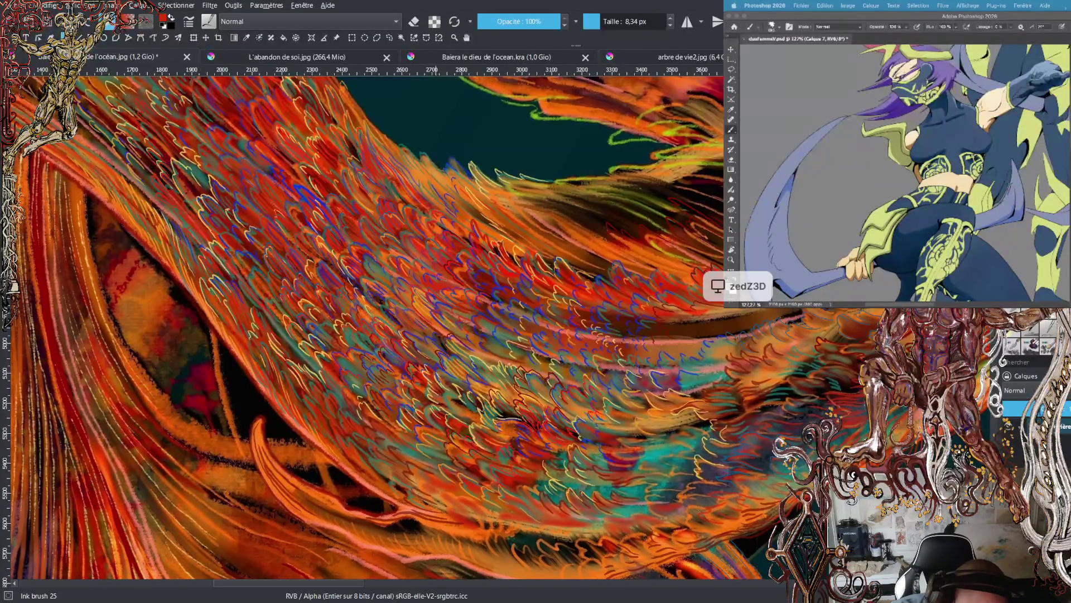
- Swap foreground and background colours and sample teal from the existing strokes
{"action": "key", "text": "x"}
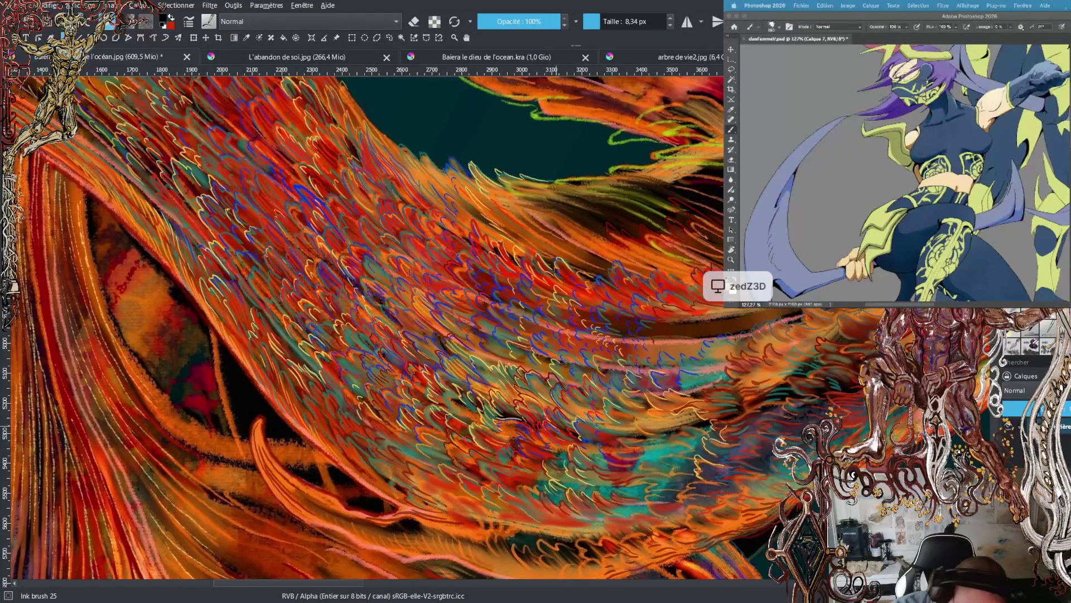
{"action": "left_click", "coordinate": [634, 450], "text": "ctrl"}
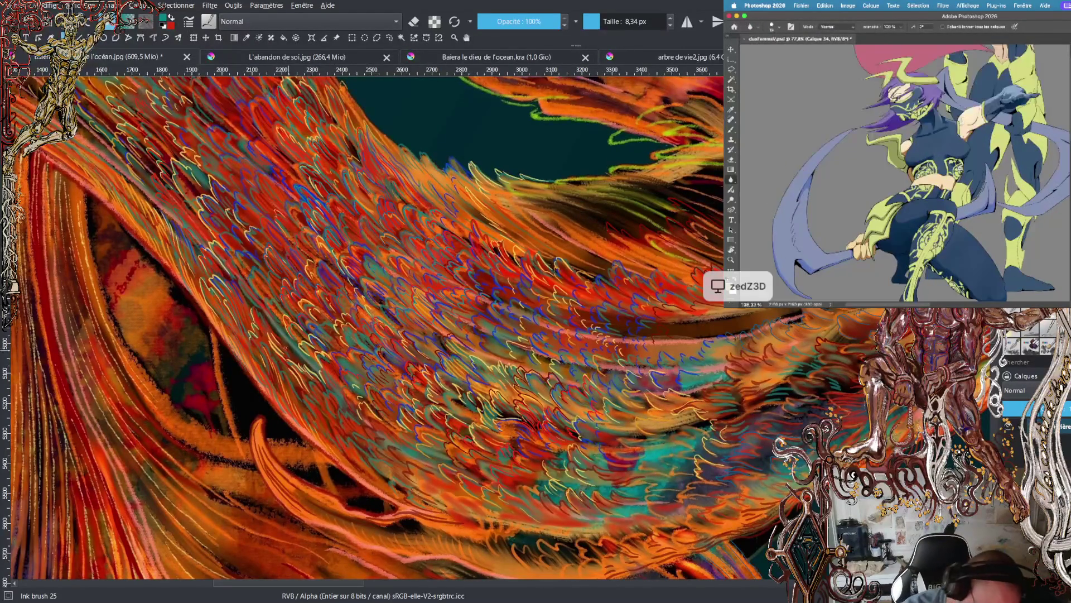
- Toggle foreground and background colours until red is the painting colour again
{"action": "key", "text": "x"}
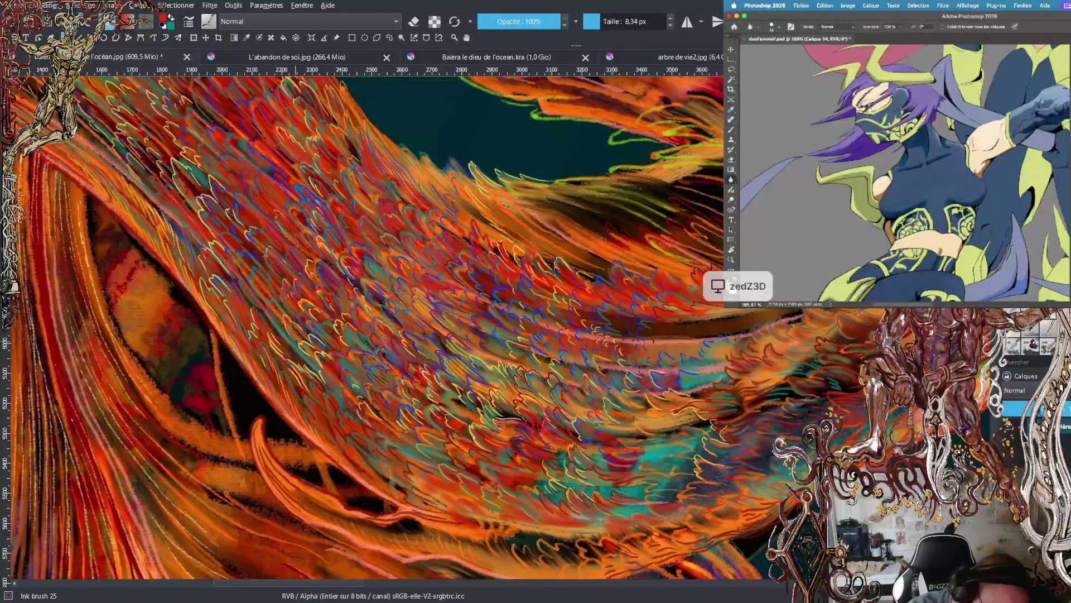
{"action": "key", "text": "x"}
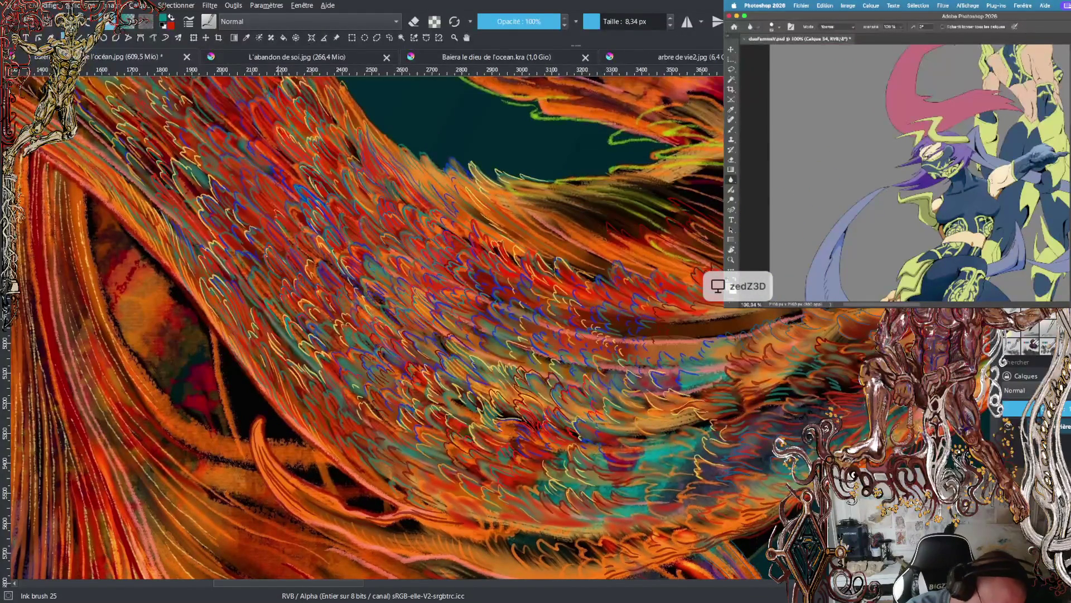
{"action": "key", "text": "x"}
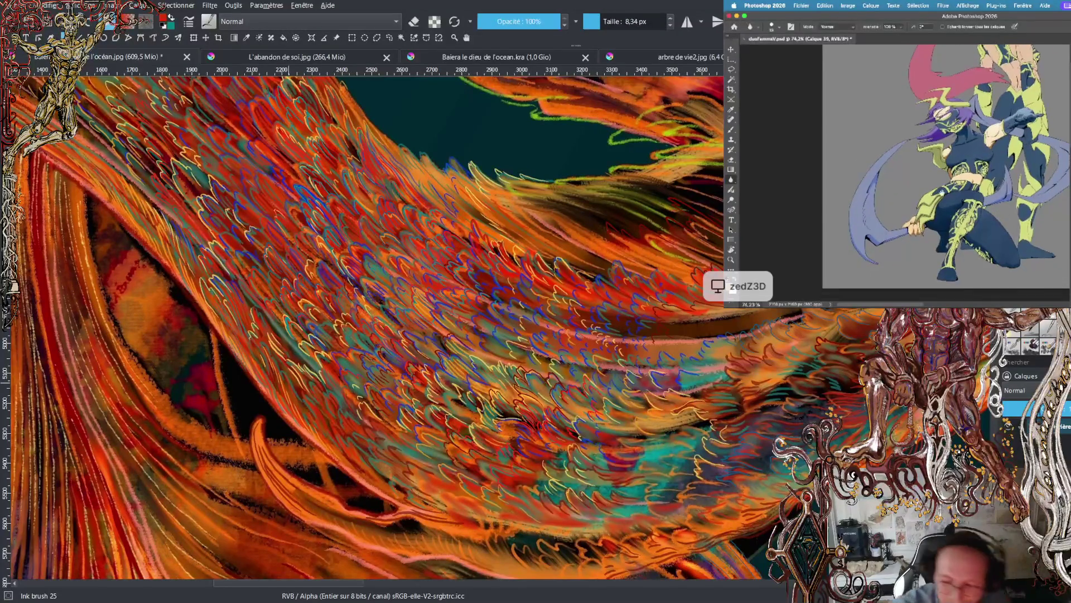
- Adjust the zoom on the feather edge over the dark teal background
{"action": "scroll", "coordinate": [363, 329], "scroll_direction": "up", "scroll_amount": 3}
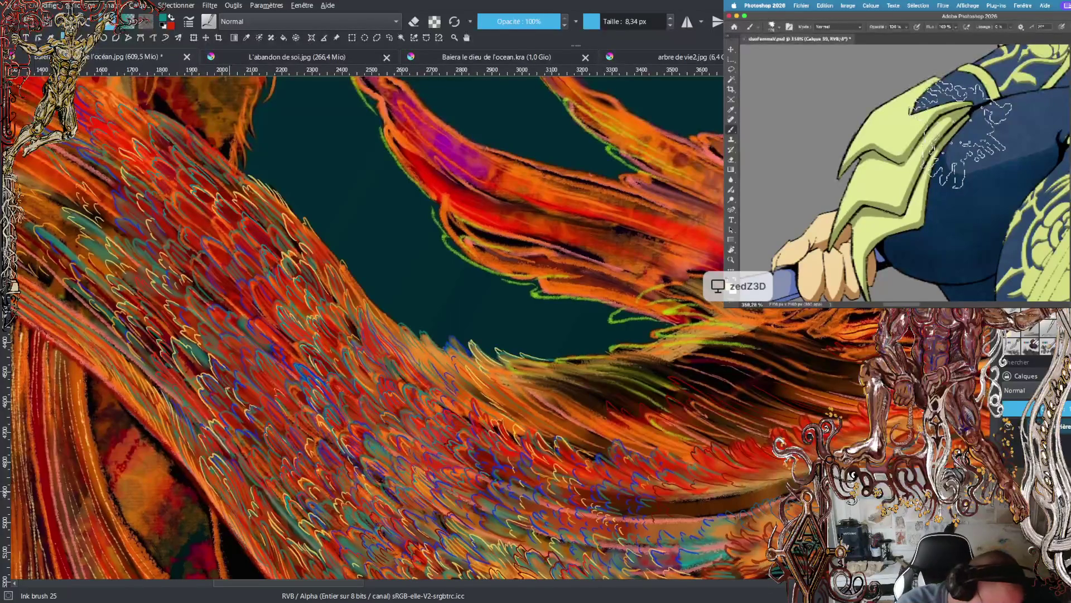
{"action": "scroll", "coordinate": [500, 335], "scroll_direction": "down", "scroll_amount": 5}
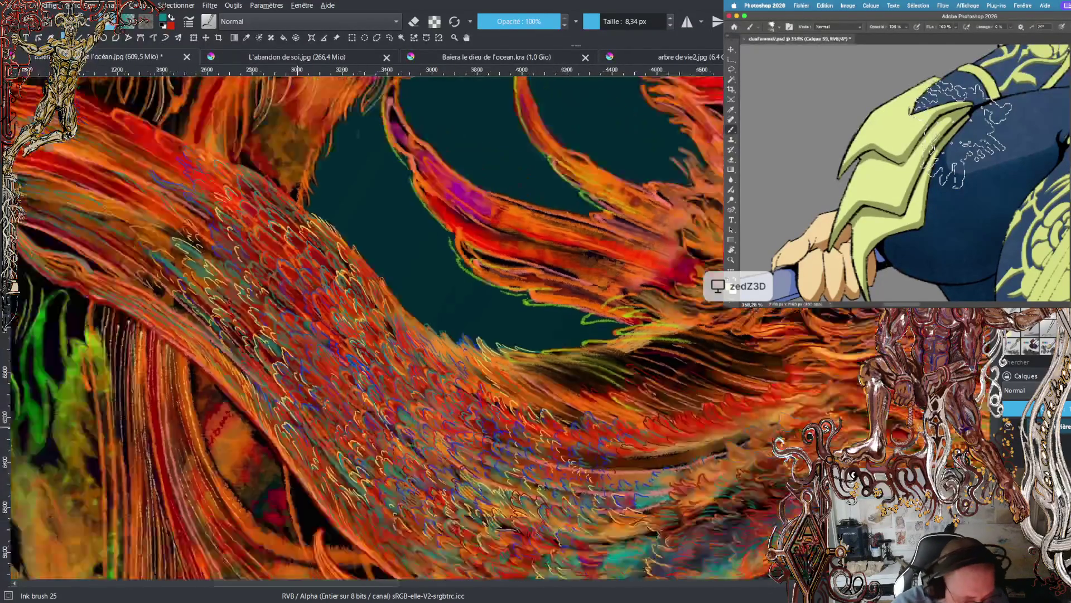
- Check the composition, zoom back in on the teal opening, and refocus the Krita canvas
{"action": "left_click_drag", "start_coordinate": [444, 585], "coordinate": [420, 587]}
{"action": "scroll", "coordinate": [501, 335], "scroll_direction": "up", "scroll_amount": 2}
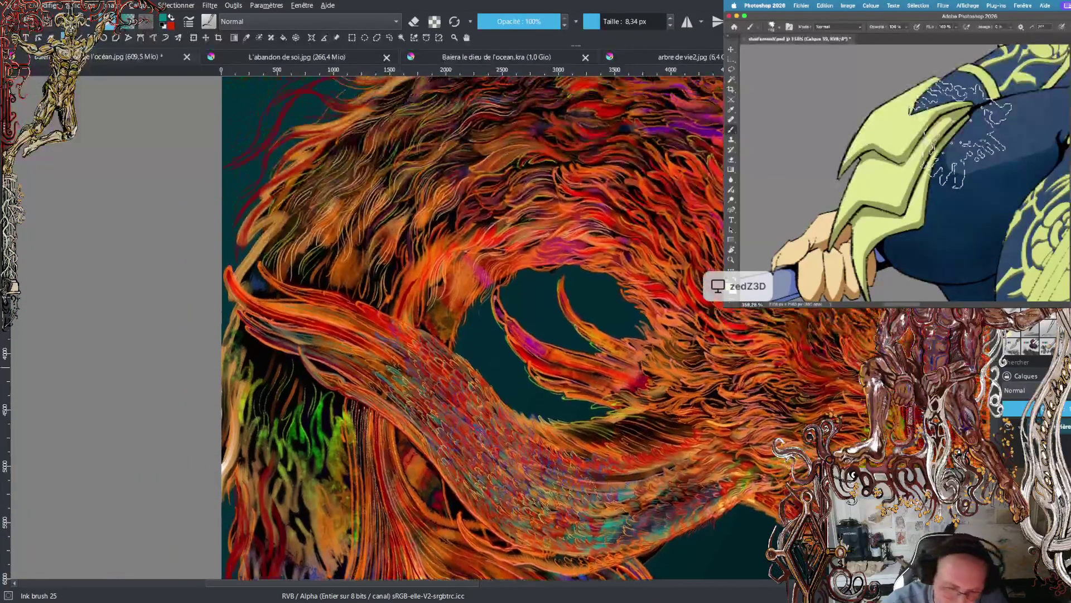
{"action": "scroll", "coordinate": [501, 335], "scroll_direction": "up", "scroll_amount": 3}
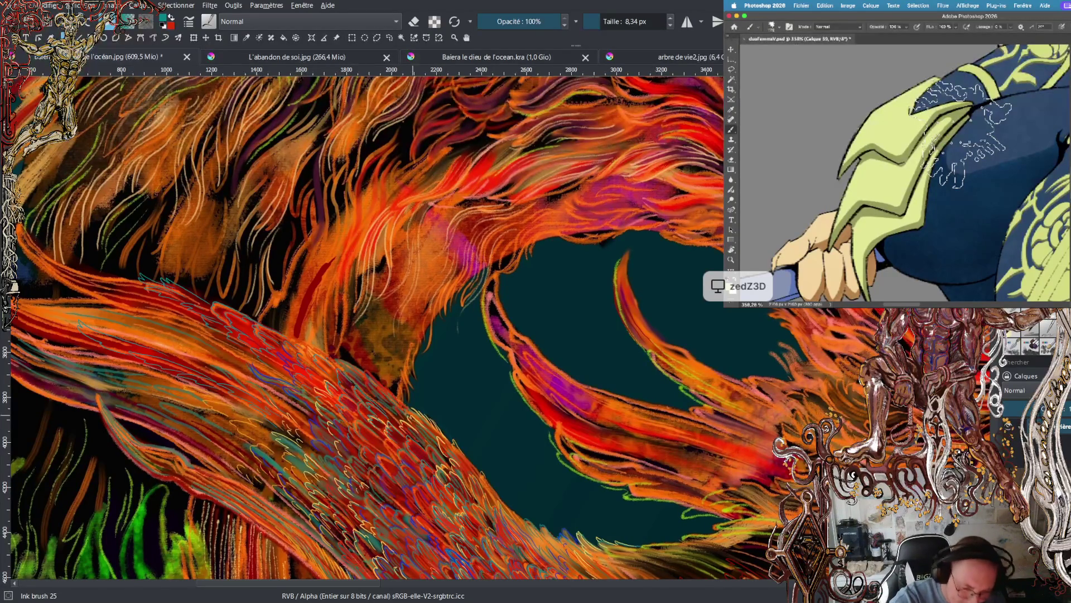
{"action": "left_click", "coordinate": [474, 463]}
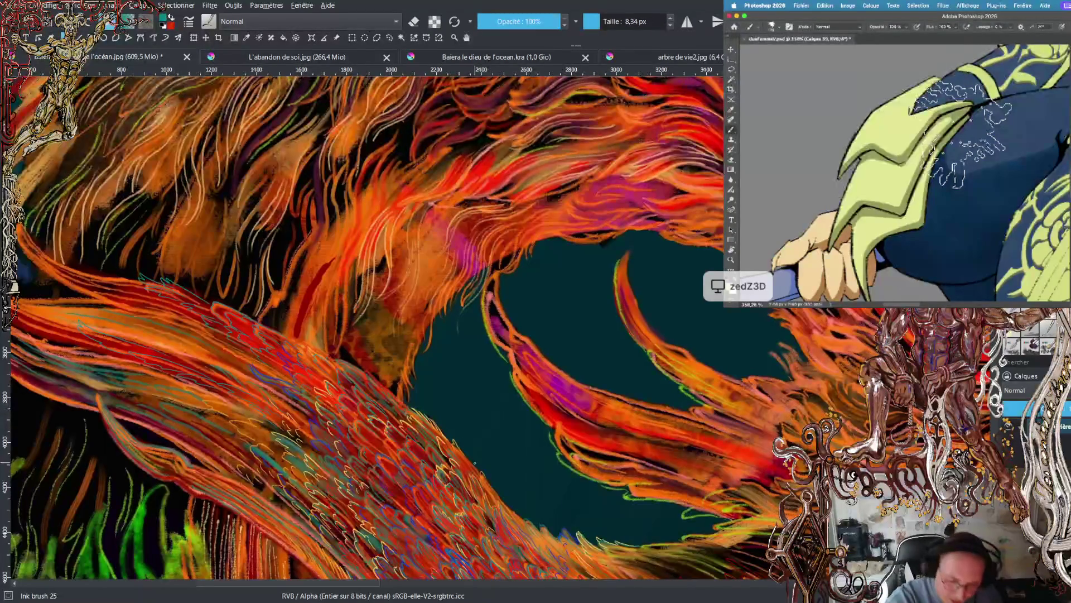
- Paint a short thin light accent stroke up-left across the lower-left orange feather
{"action": "left_click_drag", "start_coordinate": [369, 586], "coordinate": [341, 586]}
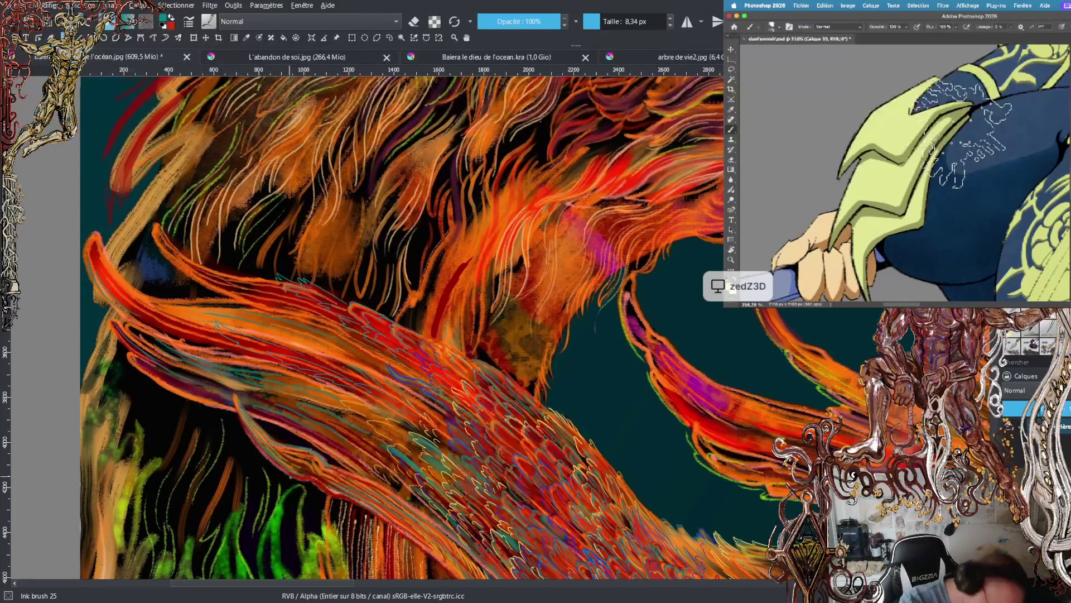
{"action": "left_click_drag", "start_coordinate": [273, 465], "coordinate": [233, 401]}
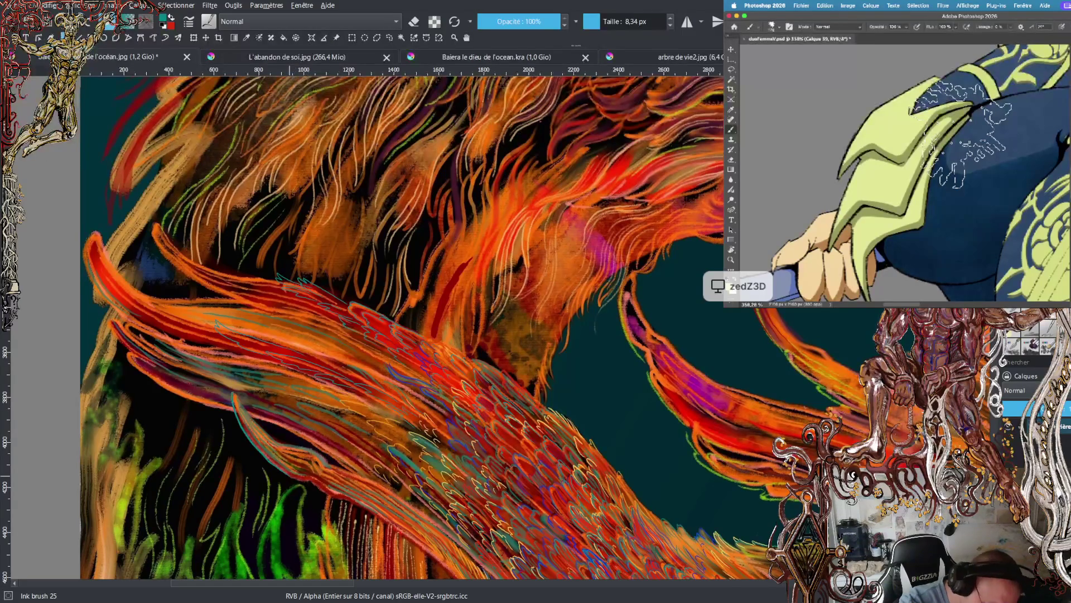